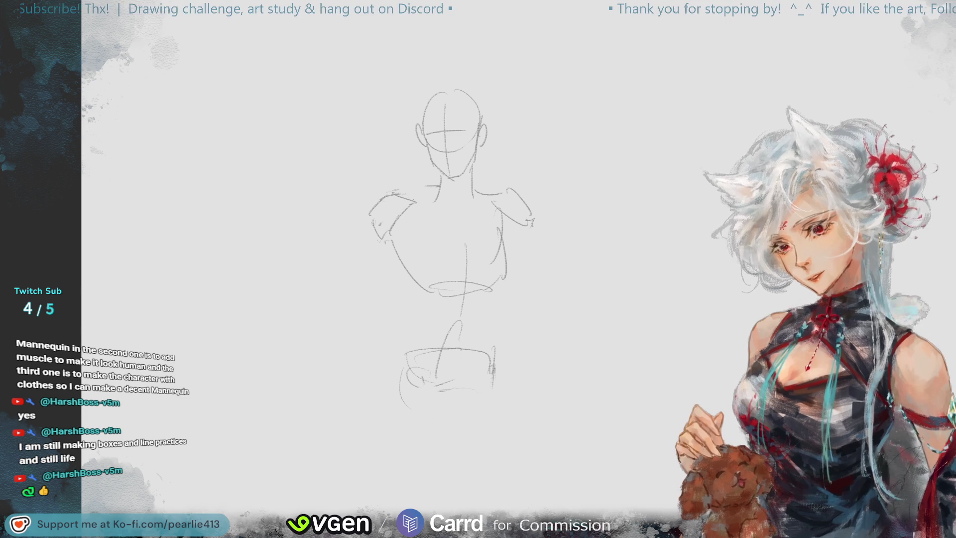
Step: Redraw the shoulder, left torso contour and chest curves, removing a misplaced chest centre line
left_click_drag(396, 192, 438, 186)
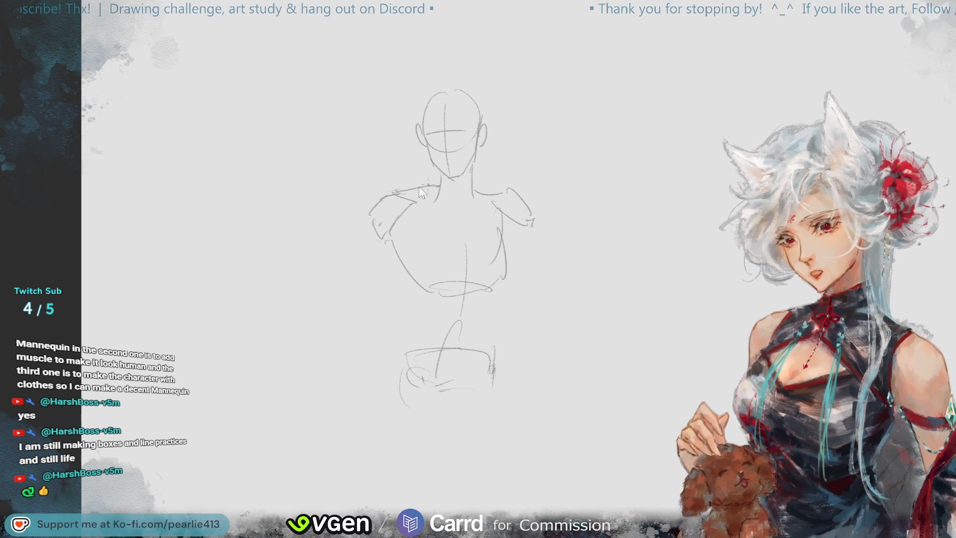
left_click_drag(466, 245, 451, 336)
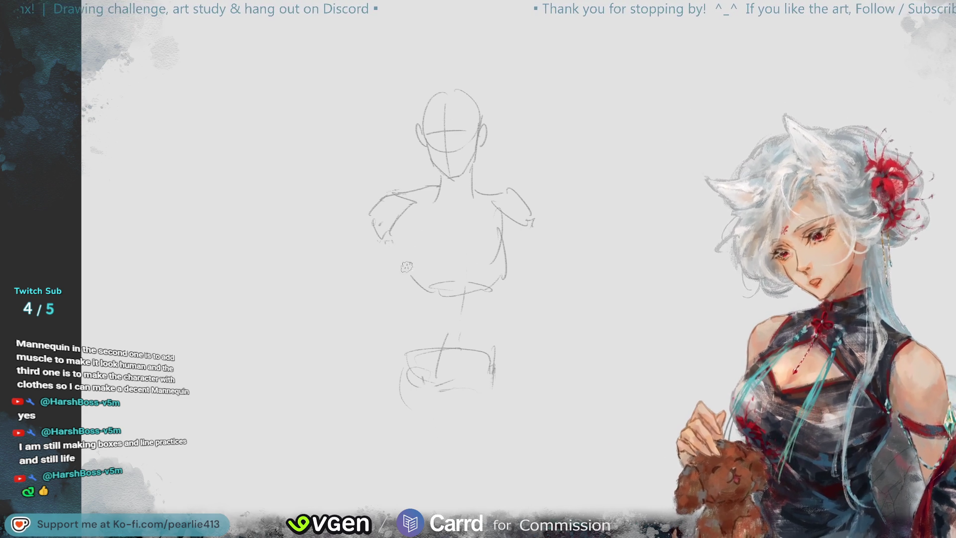
left_click_drag(401, 247, 429, 287)
mouse_move(431, 233)
left_mouse_down()
mouse_move(441, 259)
mouse_move(437, 249)
mouse_move(463, 259)
left_mouse_up()
left_click_drag(497, 232, 465, 262)
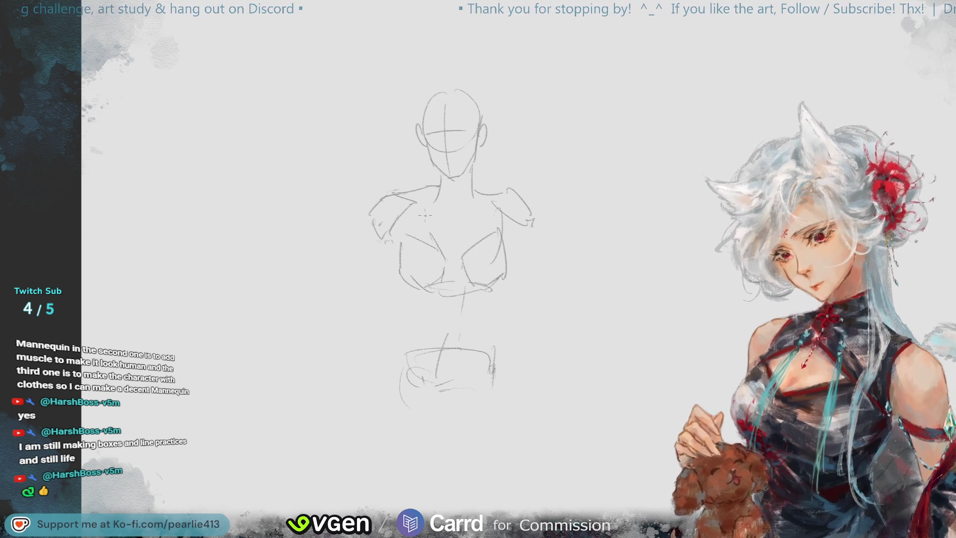
mouse_move(459, 225)
left_mouse_down()
mouse_move(481, 214)
mouse_move(472, 211)
left_mouse_up()
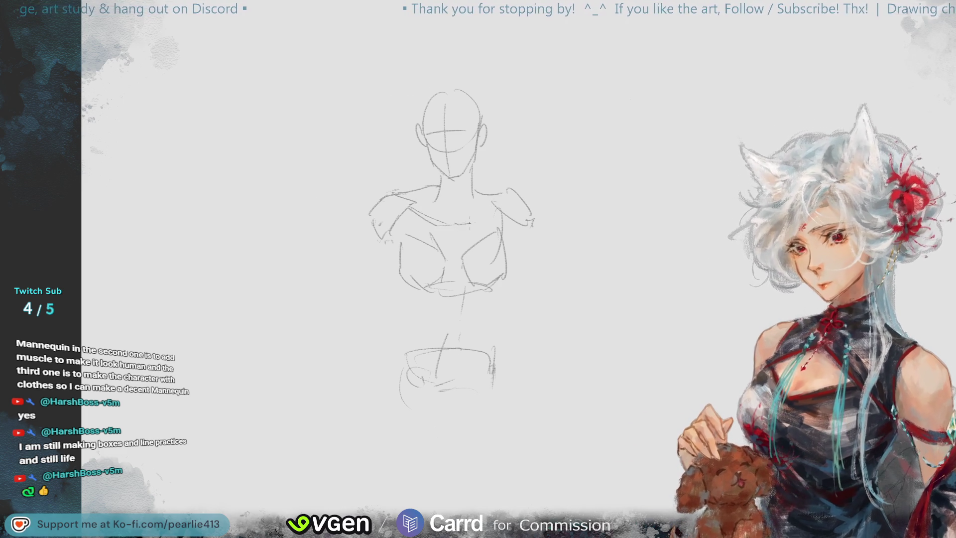
left_click_drag(444, 179, 449, 220)
key("ctrl+z")
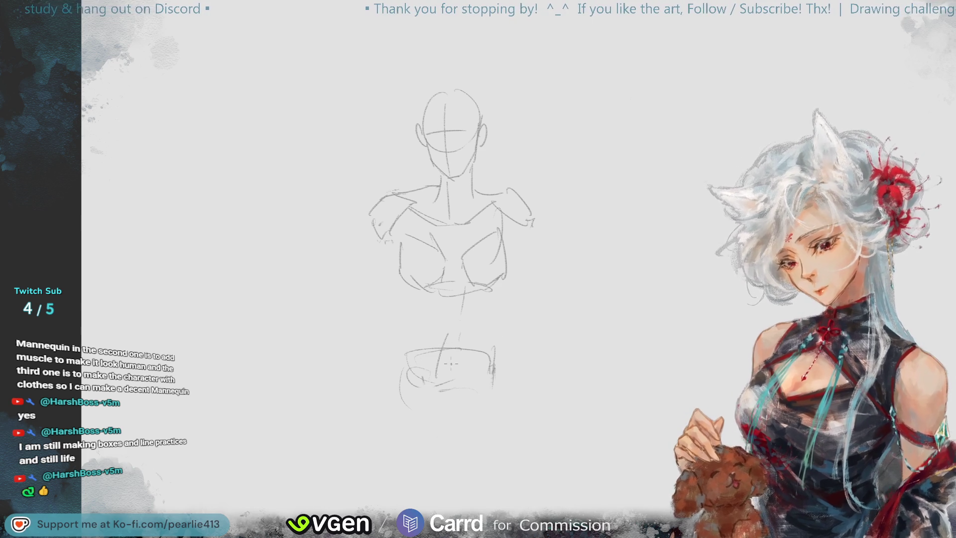
Step: Draw a long leg line down from the hips, redrawing it after one undo
left_click_drag(472, 373, 482, 522)
key("ctrl+z")
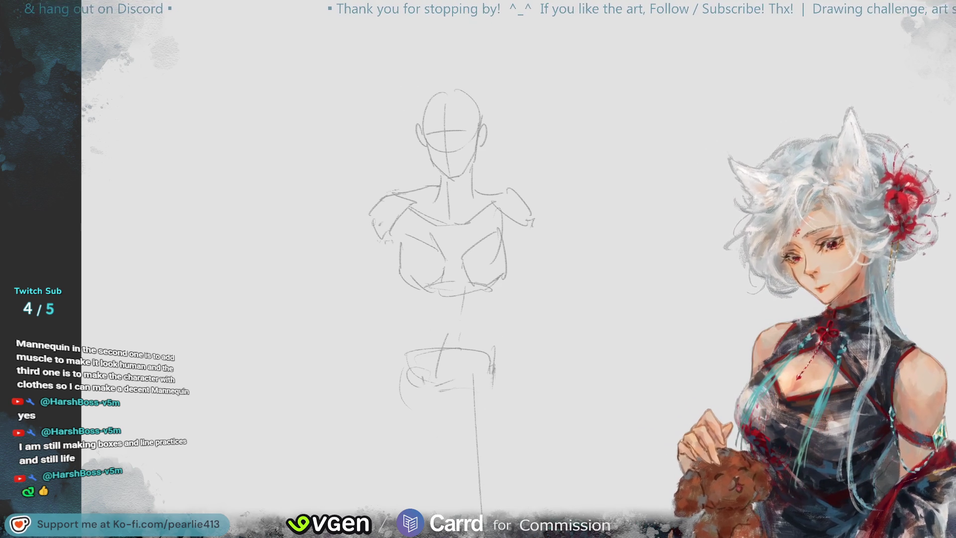
left_click_drag(416, 394, 463, 518)
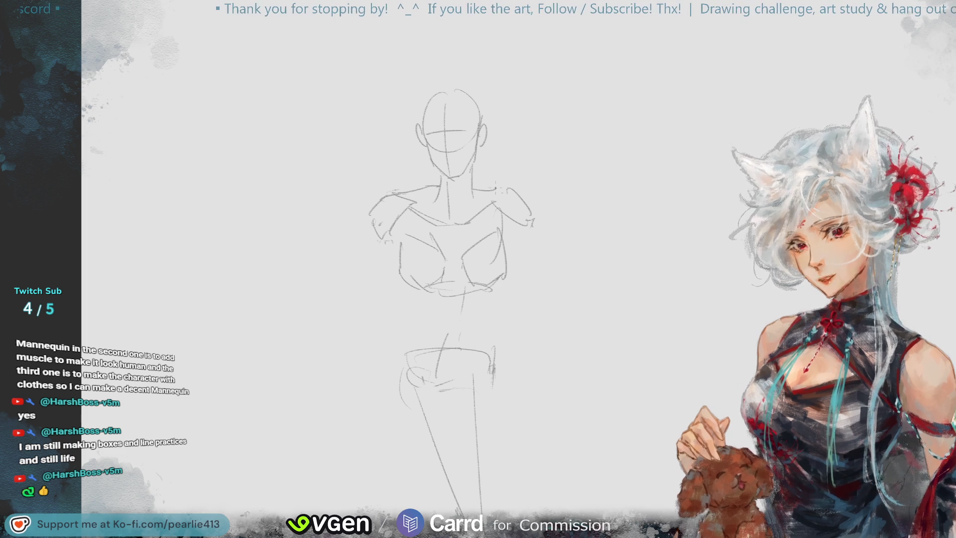
Step: Firm up the right shoulder outline with a short pencil stroke
left_click_drag(502, 188, 520, 210)
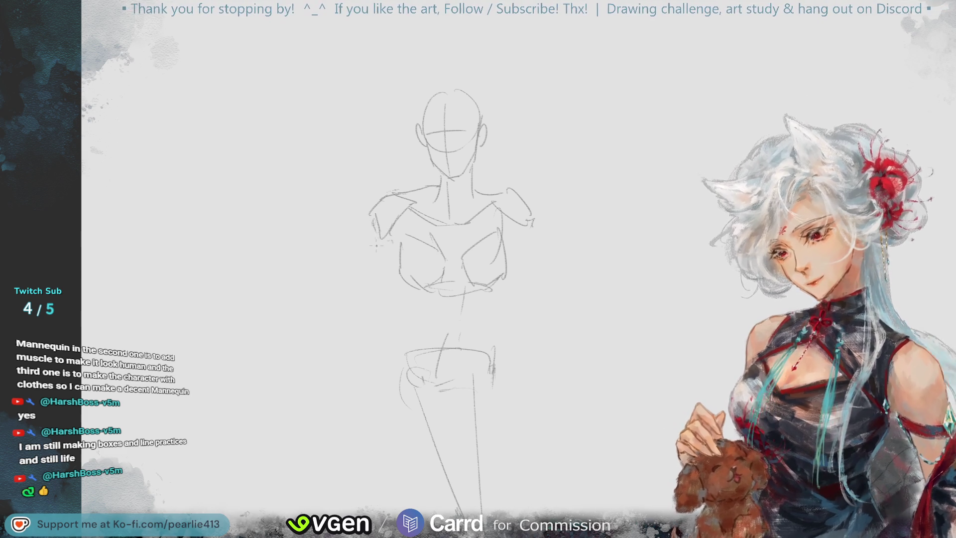
Step: Draw the left arm's outer and inner lines down to the elbow, undoing several attempts
left_click_drag(376, 229, 372, 322)
key("ctrl+z")
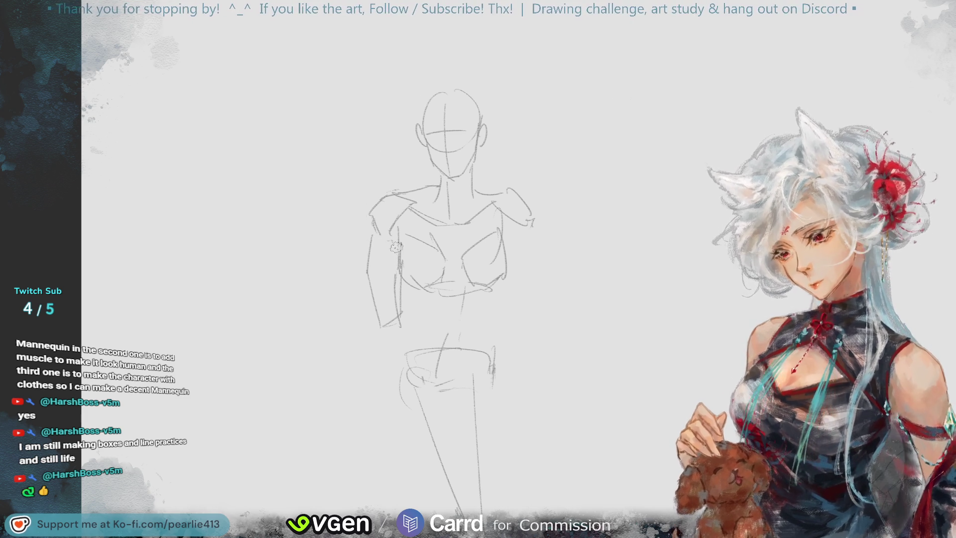
key("ctrl+z")
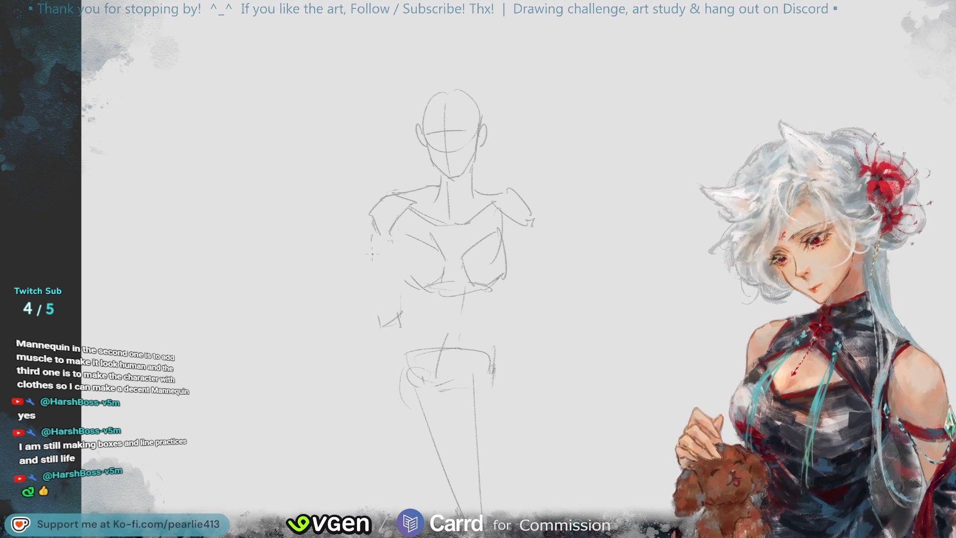
key("ctrl+z")
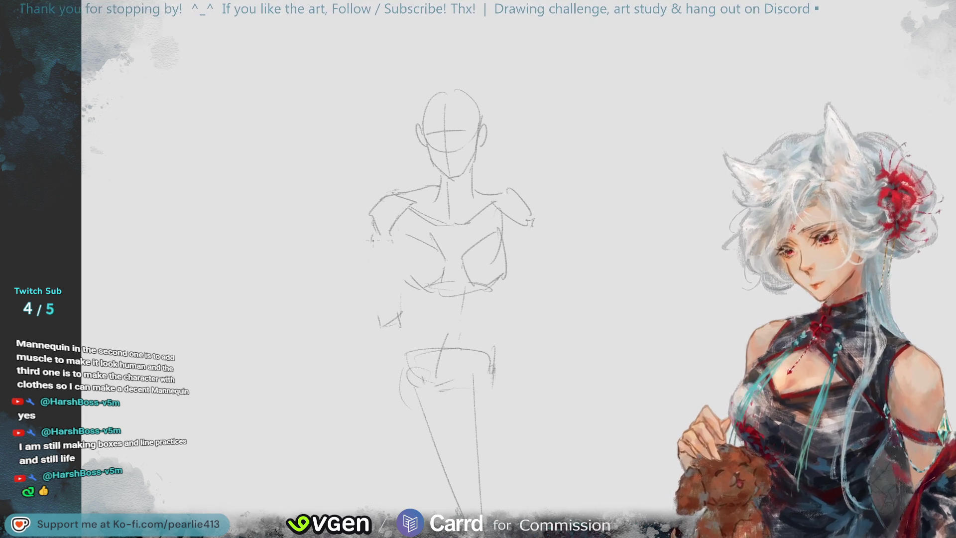
left_click_drag(371, 286, 379, 328)
left_click_drag(393, 226, 397, 324)
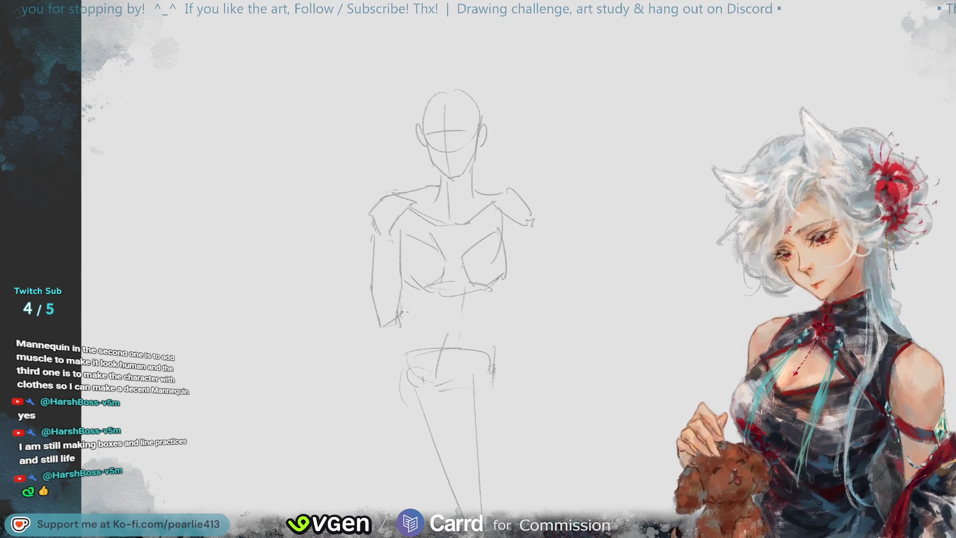
left_click_drag(402, 302, 489, 296)
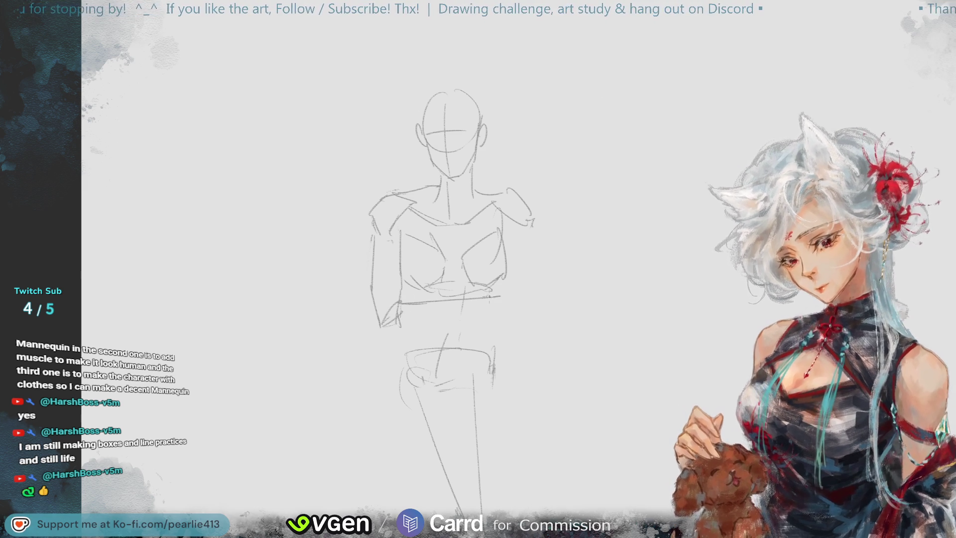
mouse_move(385, 329)
left_mouse_down()
mouse_move(402, 340)
mouse_move(485, 307)
left_mouse_up()
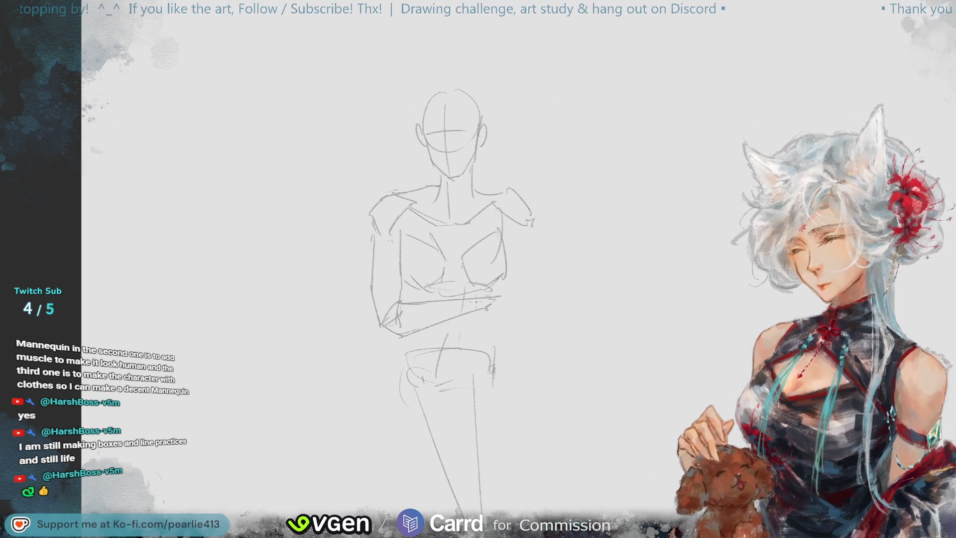
key("ctrl+z")
key("ctrl+z")
key("ctrl+z")
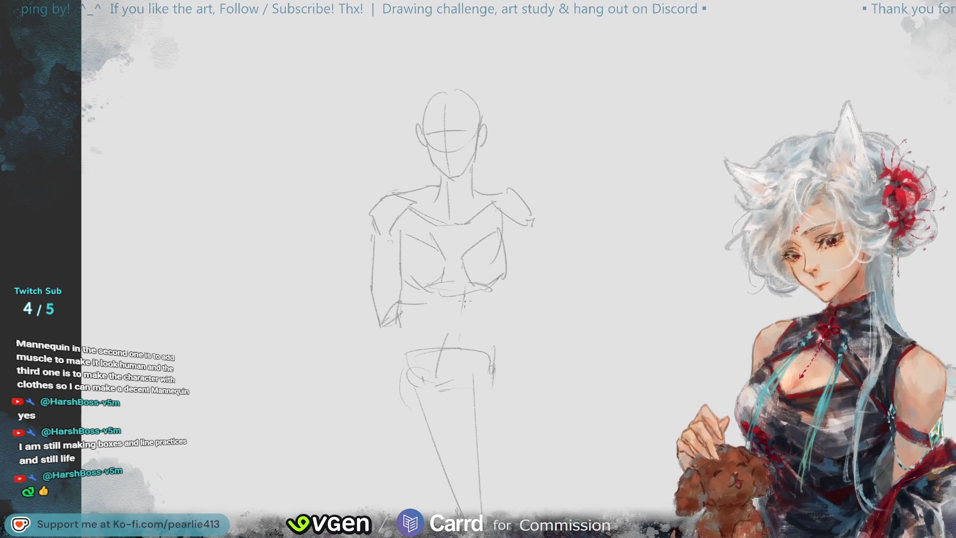
key("ctrl+z")
key("ctrl+z")
key("ctrl+z")
left_click_drag(371, 240, 379, 317)
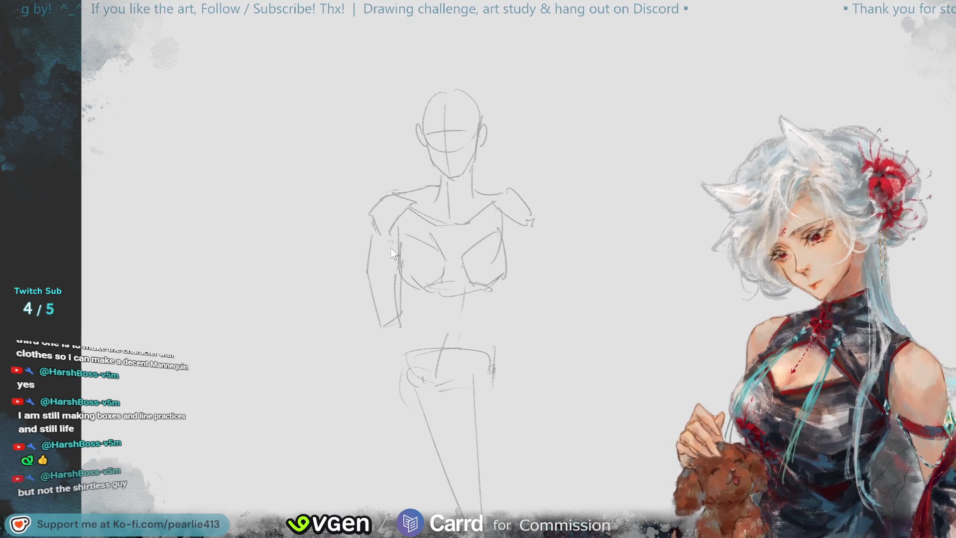
key("ctrl+z")
key("ctrl+z")
key("ctrl+z")
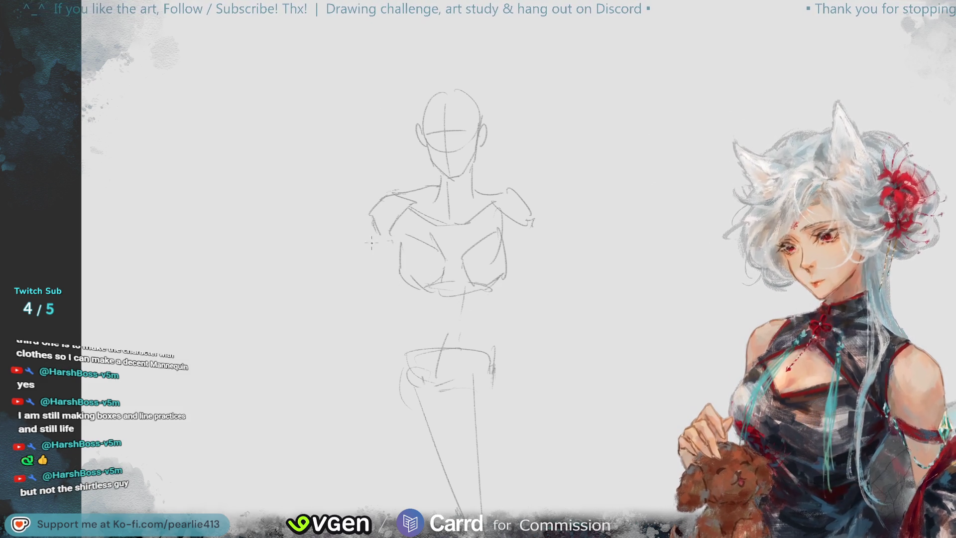
key("ctrl+z")
left_click_drag(372, 240, 357, 321)
mouse_move(399, 231)
left_mouse_down()
mouse_move(390, 280)
mouse_move(371, 315)
mouse_move(357, 320)
left_mouse_up()
key("ctrl+z")
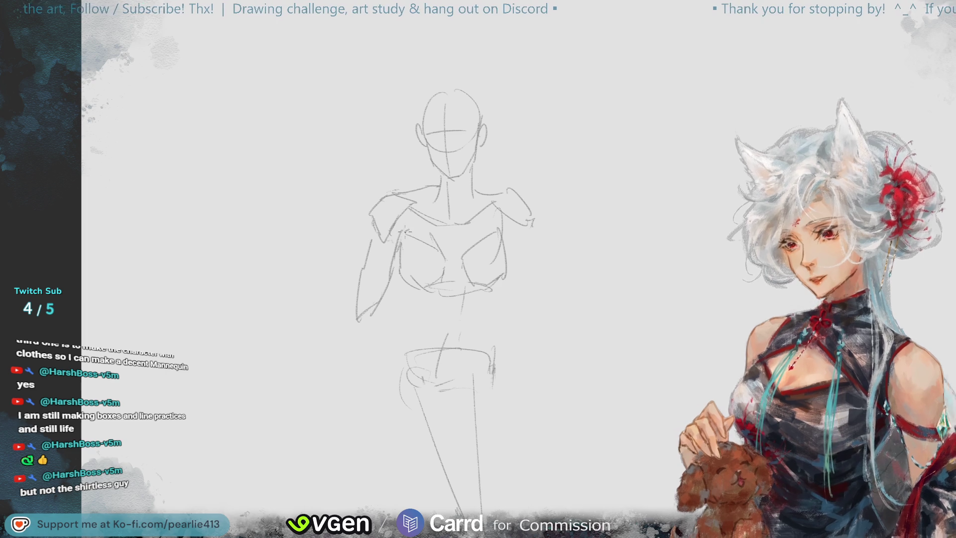
Step: Sketch the forearm across the waist, shape the elbow and erase extra ribcage strokes
mouse_move(375, 230)
left_mouse_down()
mouse_move(380, 247)
mouse_move(371, 223)
mouse_move(377, 236)
left_mouse_up()
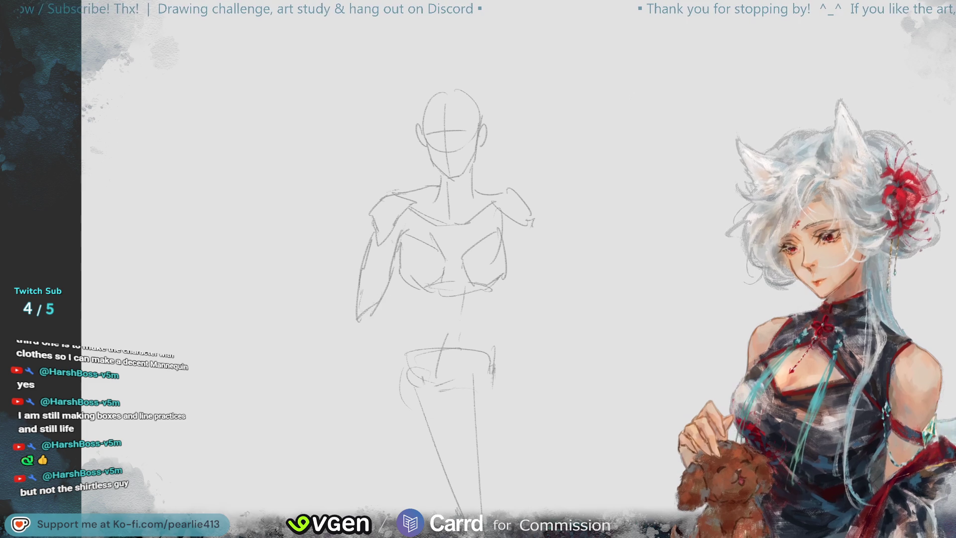
left_click_drag(387, 299, 483, 310)
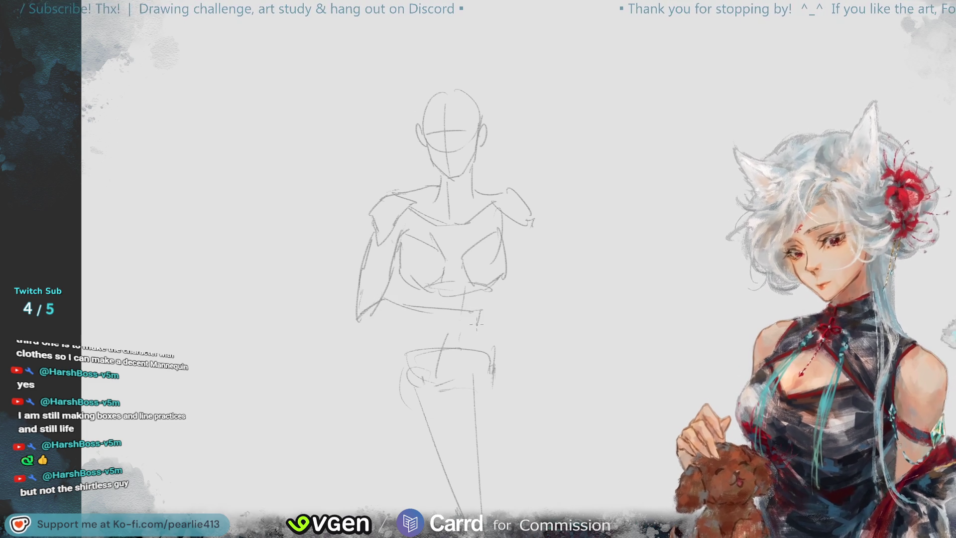
mouse_move(367, 329)
left_mouse_down()
mouse_move(467, 321)
mouse_move(357, 329)
left_mouse_up()
mouse_move(483, 311)
left_mouse_down()
mouse_move(374, 309)
mouse_move(448, 295)
mouse_move(476, 308)
left_mouse_up()
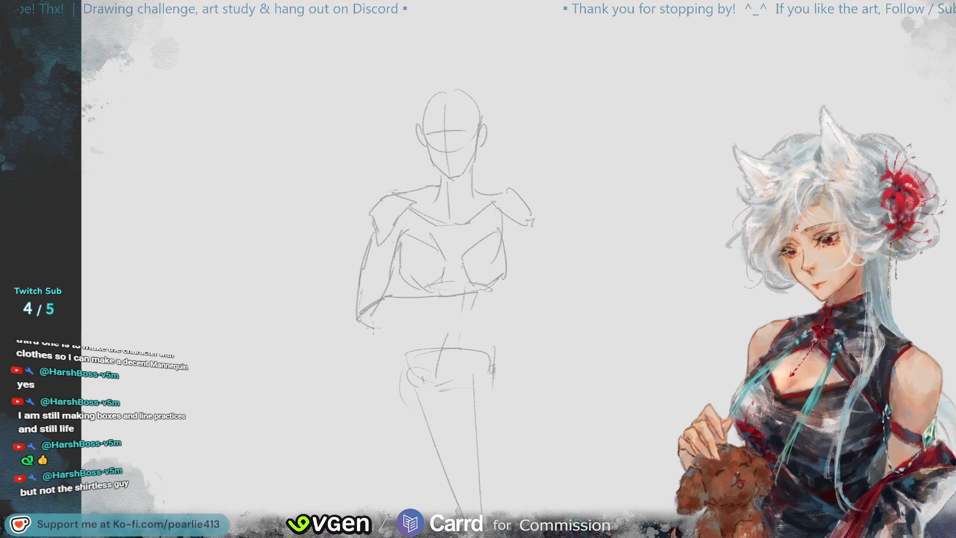
mouse_move(364, 305)
left_mouse_down()
mouse_move(355, 317)
mouse_move(380, 328)
mouse_move(508, 294)
left_mouse_up()
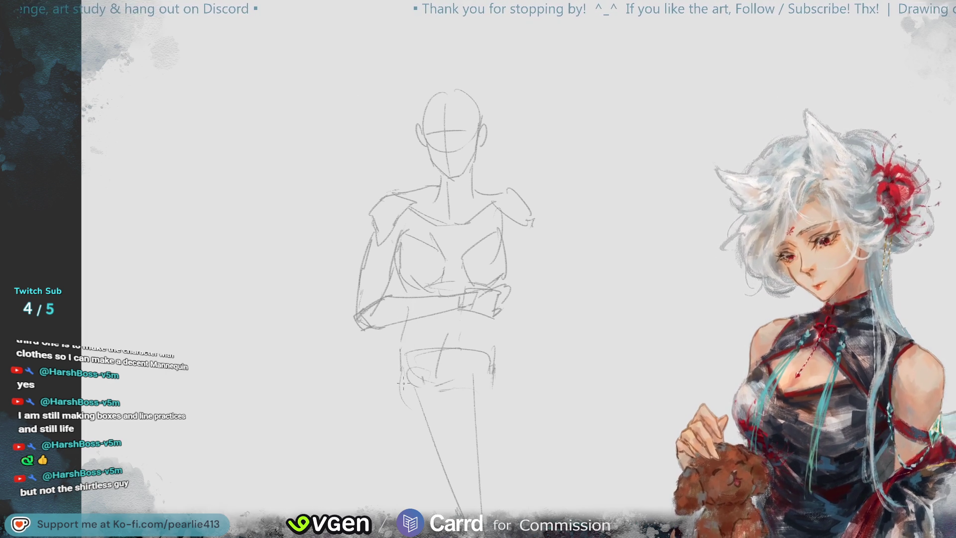
Step: Redraw the hip area lines and reinforce the top line of the hips
mouse_move(402, 340)
left_mouse_down()
mouse_move(435, 369)
mouse_move(442, 405)
left_mouse_up()
key("ctrl+z")
key("ctrl+z")
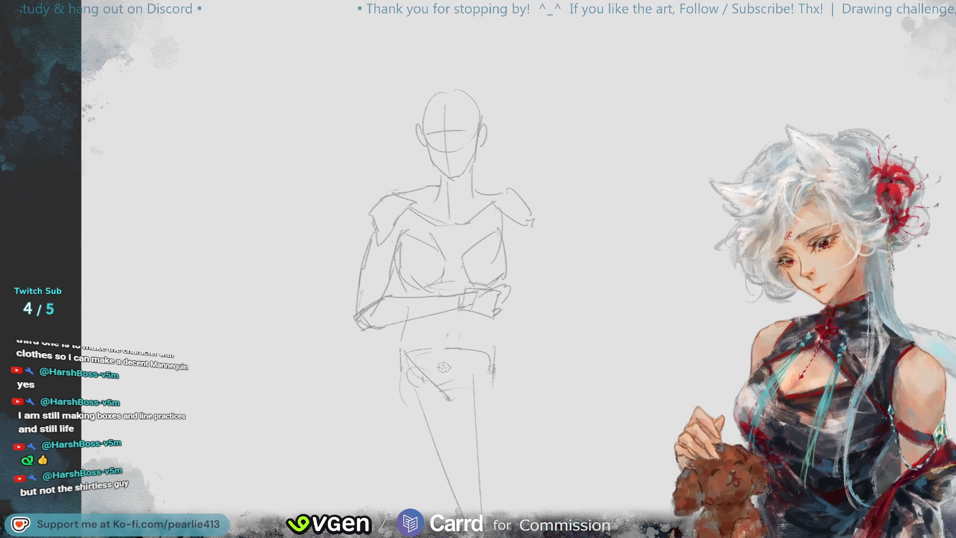
left_click_drag(446, 366, 457, 403)
mouse_move(409, 350)
left_mouse_down()
mouse_move(448, 347)
mouse_move(494, 360)
left_mouse_up()
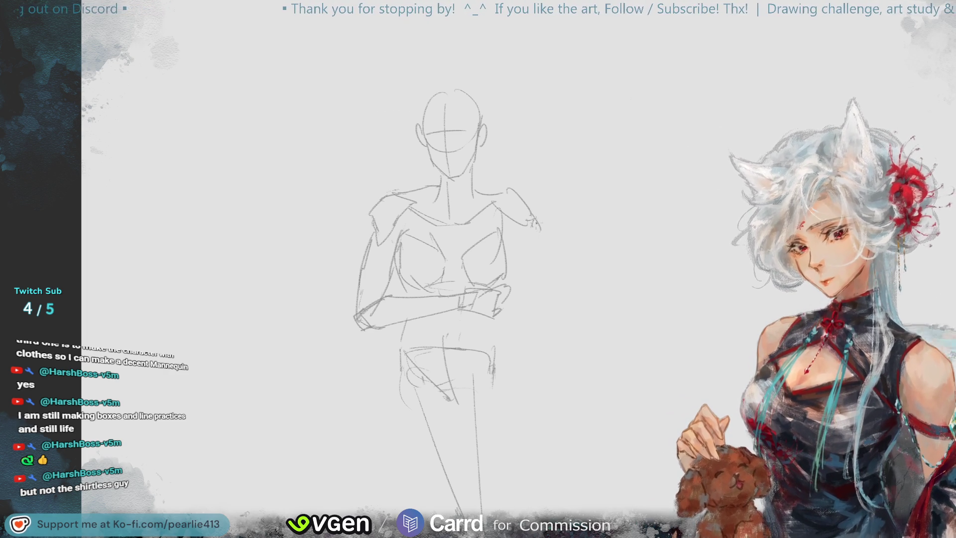
Step: Redraw the right upper arm and forearm lines reaching out from the shoulder
left_click_drag(532, 222, 572, 271)
key("ctrl+z")
left_click_drag(533, 222, 555, 232)
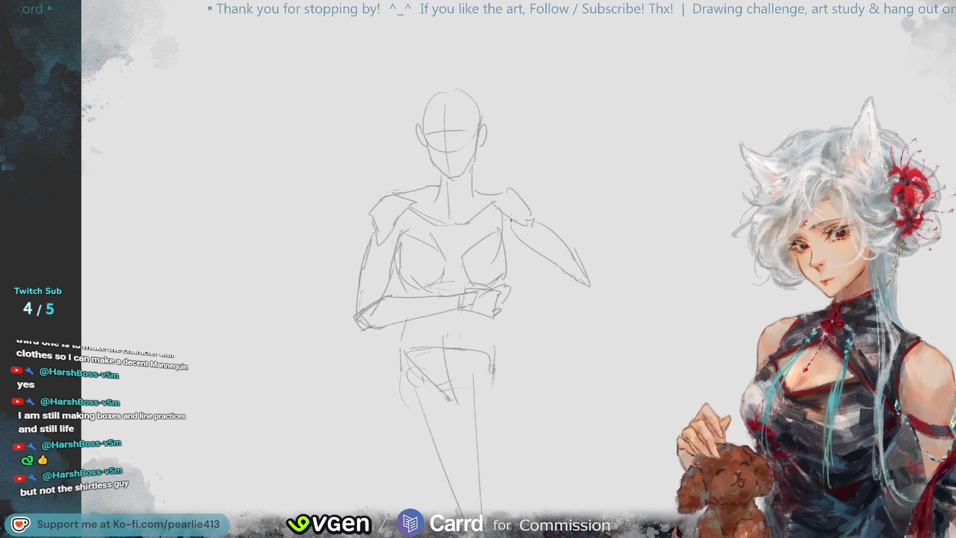
key("ctrl+z")
key("ctrl+z")
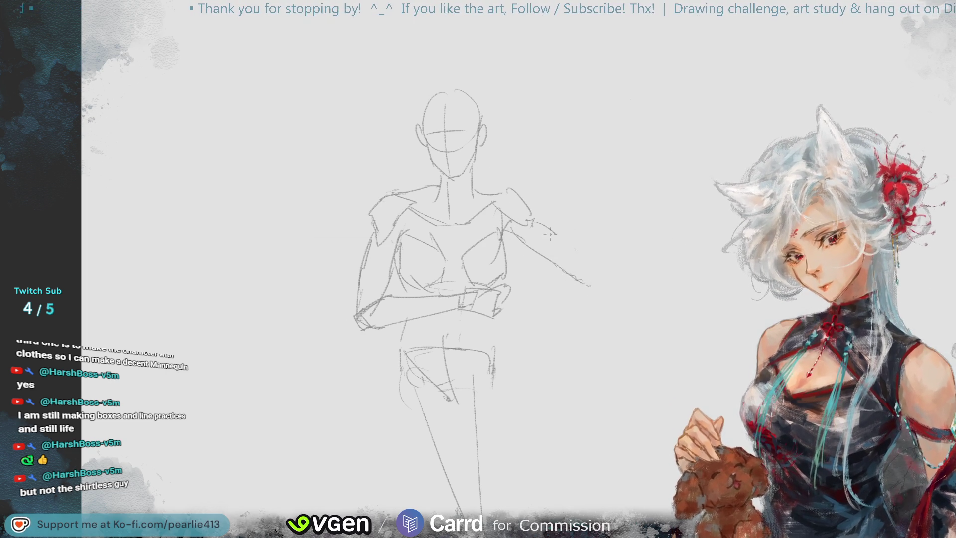
mouse_move(536, 220)
left_mouse_down()
mouse_move(562, 237)
mouse_move(593, 282)
left_mouse_up()
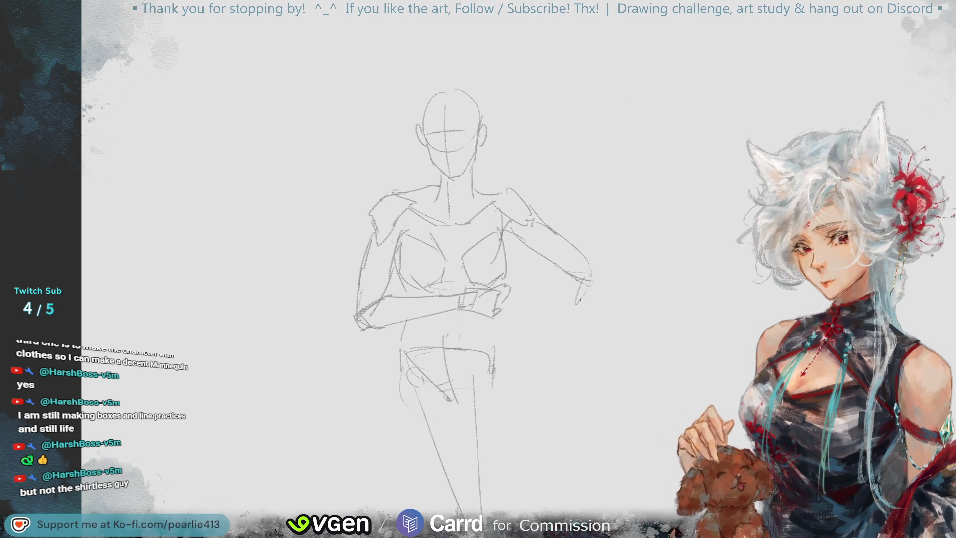
Step: Sketch the outstretched hand's lower and outer contours at the end of the forearm
mouse_move(580, 278)
left_mouse_down()
mouse_move(593, 261)
mouse_move(611, 295)
mouse_move(597, 341)
left_mouse_up()
left_click_drag(581, 280, 577, 300)
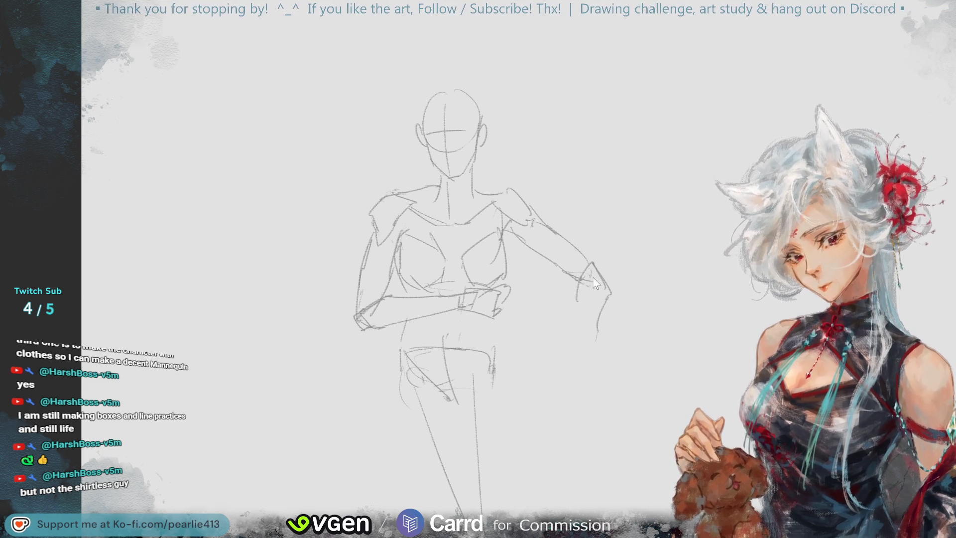
key("ctrl+z")
key("ctrl+z")
left_click_drag(606, 286, 592, 351)
mouse_move(583, 299)
left_mouse_down()
mouse_move(586, 343)
mouse_move(566, 322)
mouse_move(587, 330)
left_mouse_up()
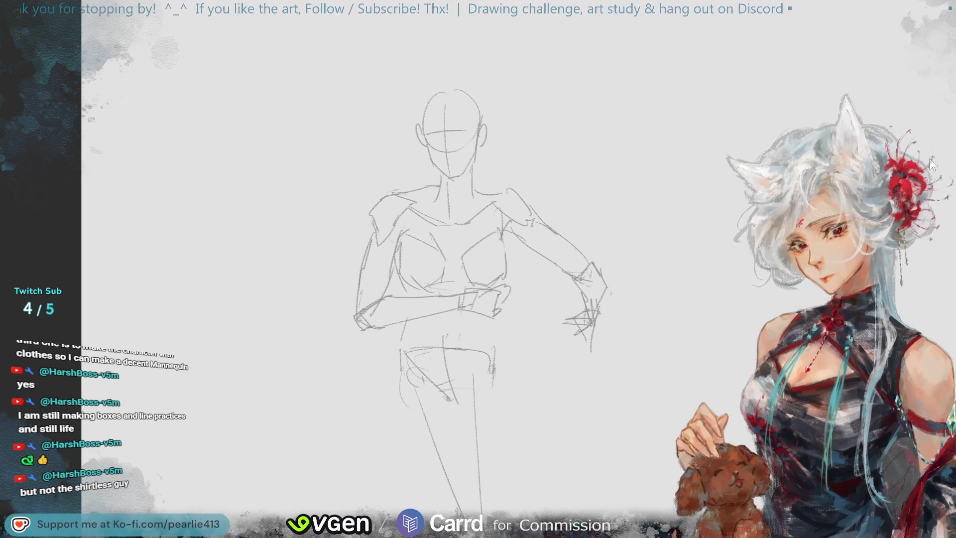
key("ctrl+minus")
key("ctrl+minus")
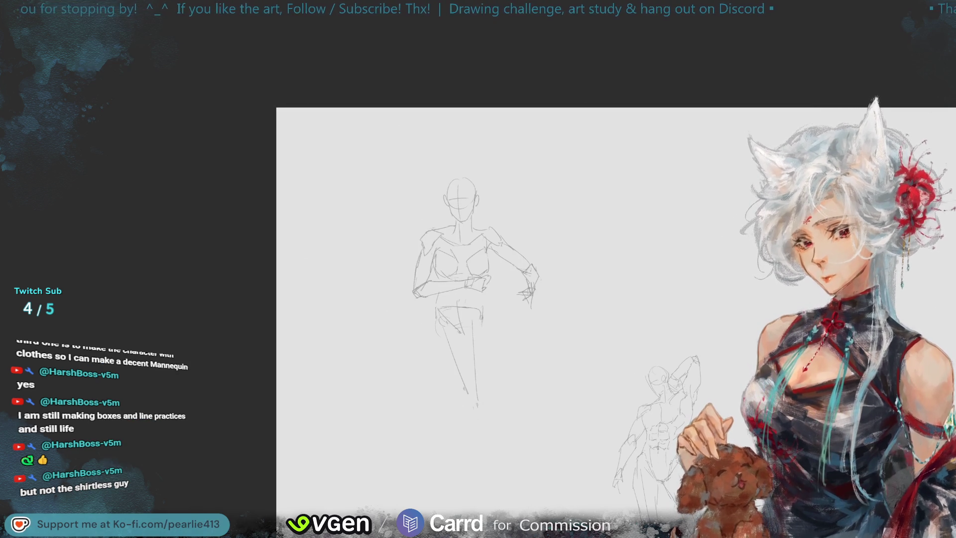
Step: Erase the horizontal pelvis line and redraw the right hip, thigh and lower-leg lines
key("ctrl+plus")
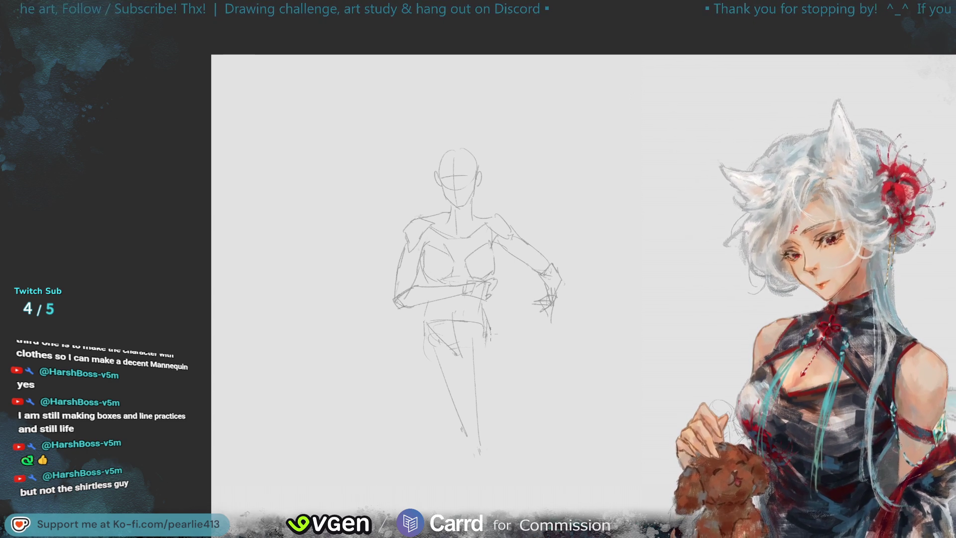
left_click_drag(439, 321, 477, 322)
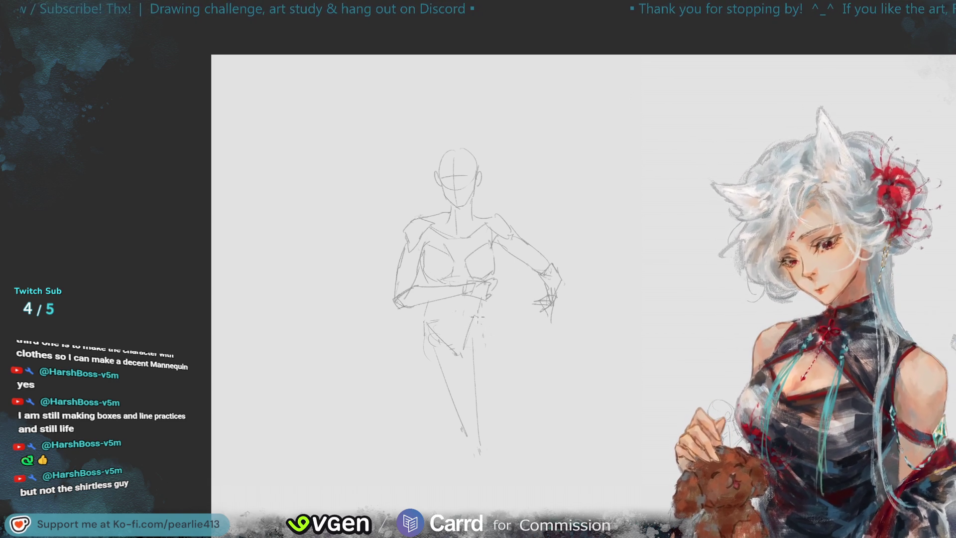
left_click_drag(481, 311, 500, 339)
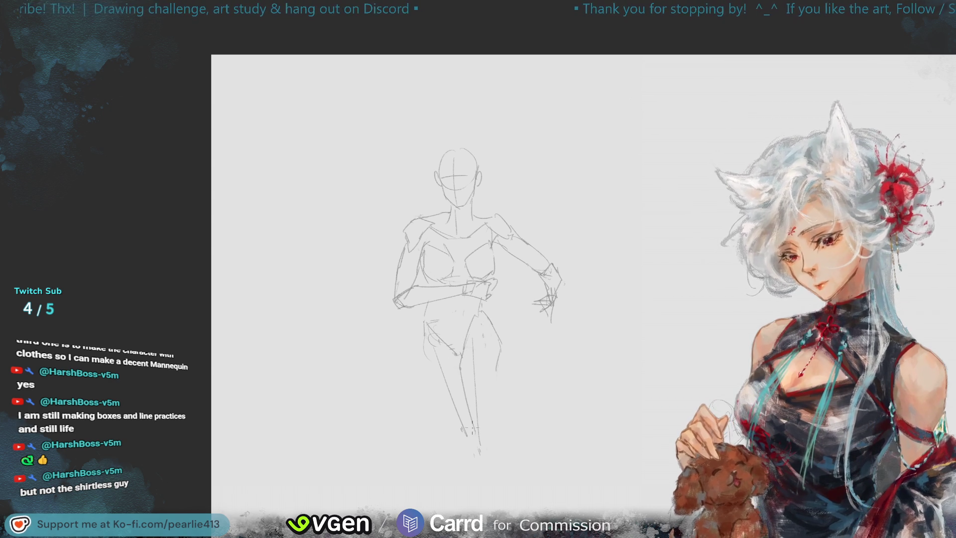
left_click_drag(465, 345, 477, 451)
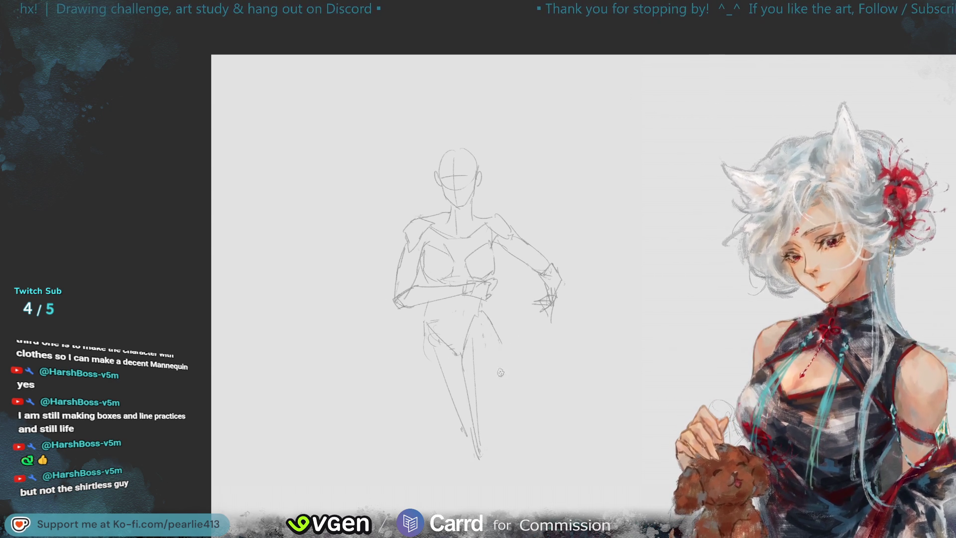
left_click_drag(500, 351, 493, 460)
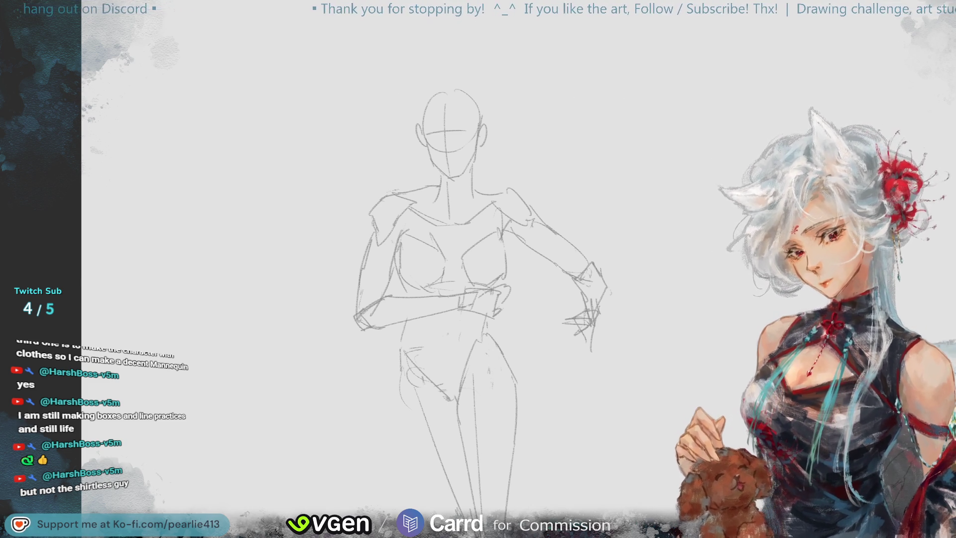
key("ctrl+minus")
mouse_move(490, 304)
left_mouse_down()
mouse_move(437, 313)
mouse_move(455, 459)
mouse_move(438, 312)
left_mouse_up()
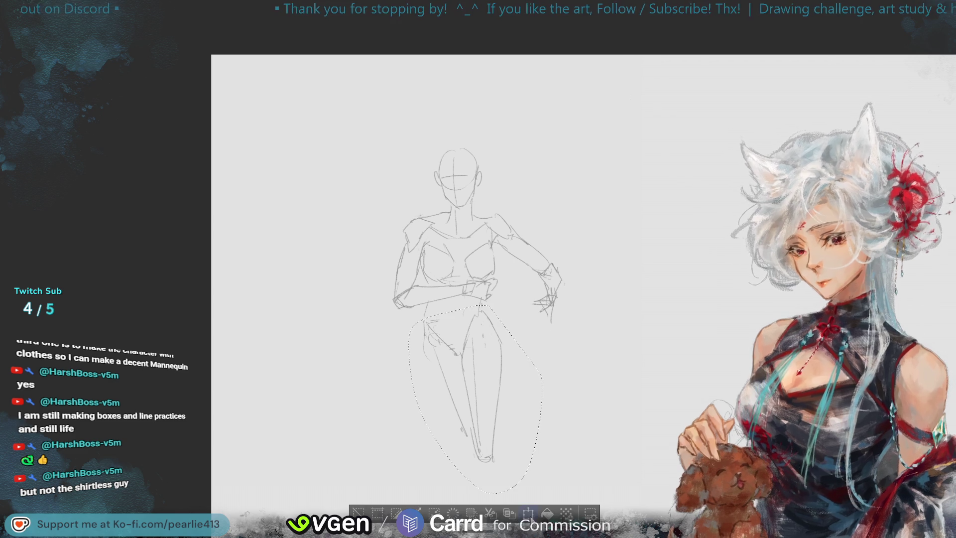
Step: Transform the lasso-selected legs with Ctrl+T and apply the result
key("ctrl+t")
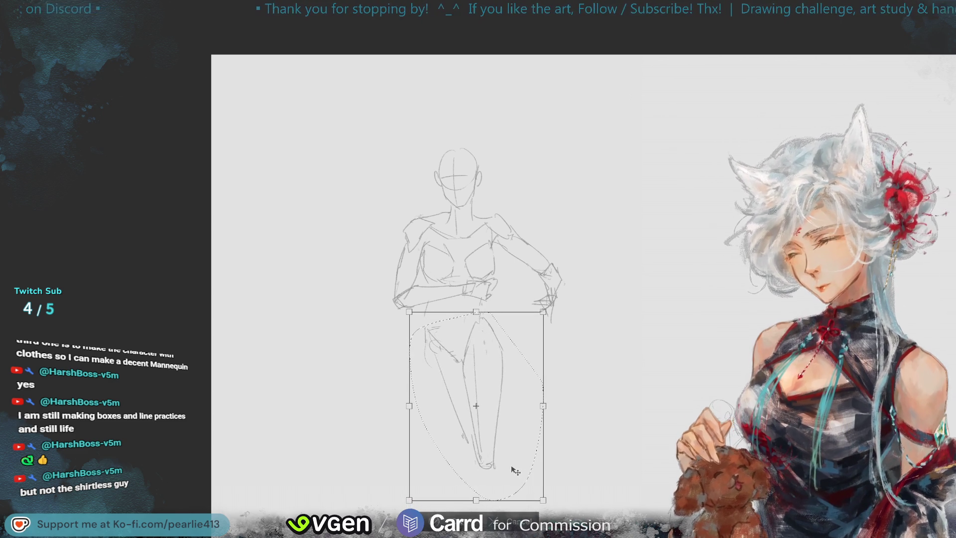
left_click(443, 519)
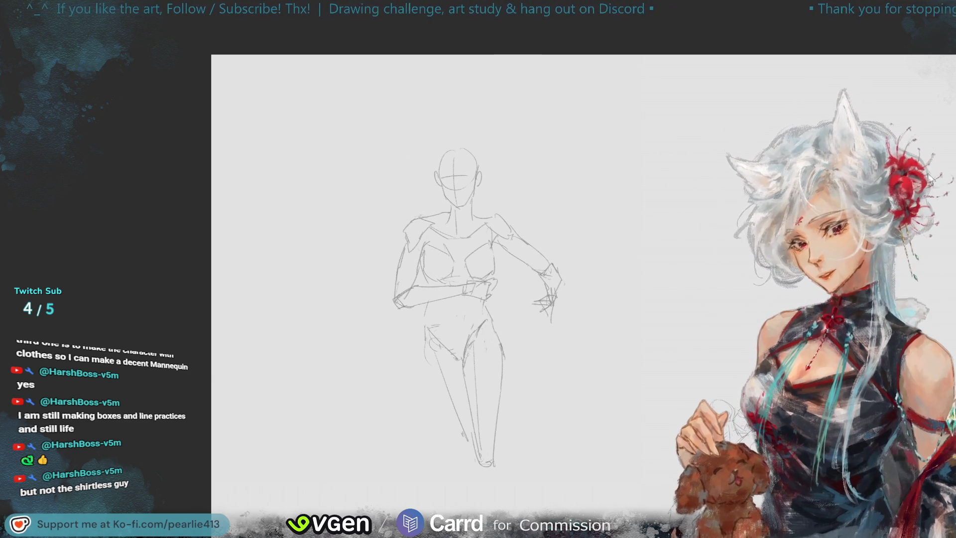
key("Tab")
Step: Flip the canvas horizontally to check the pose, then restore the normal view and panels
key("m")
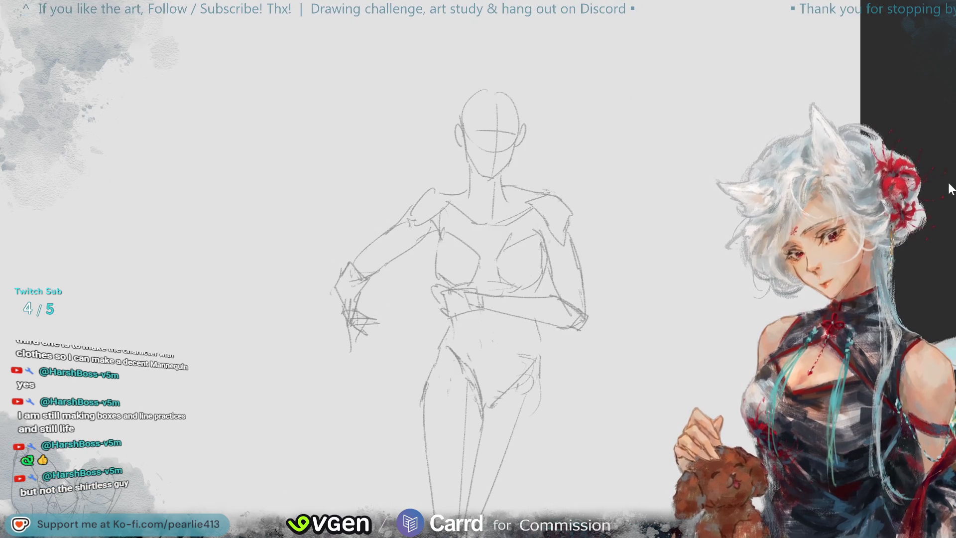
key("m")
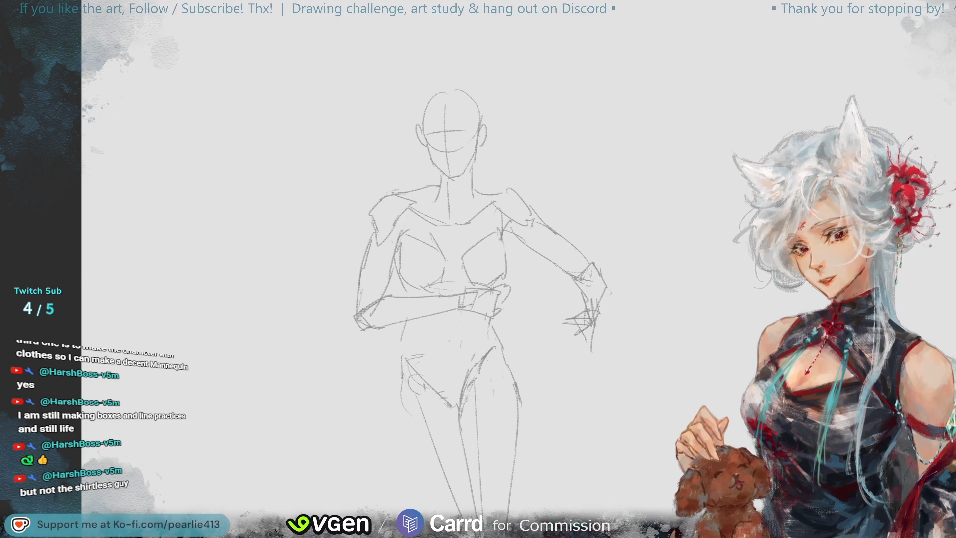
key("Tab")
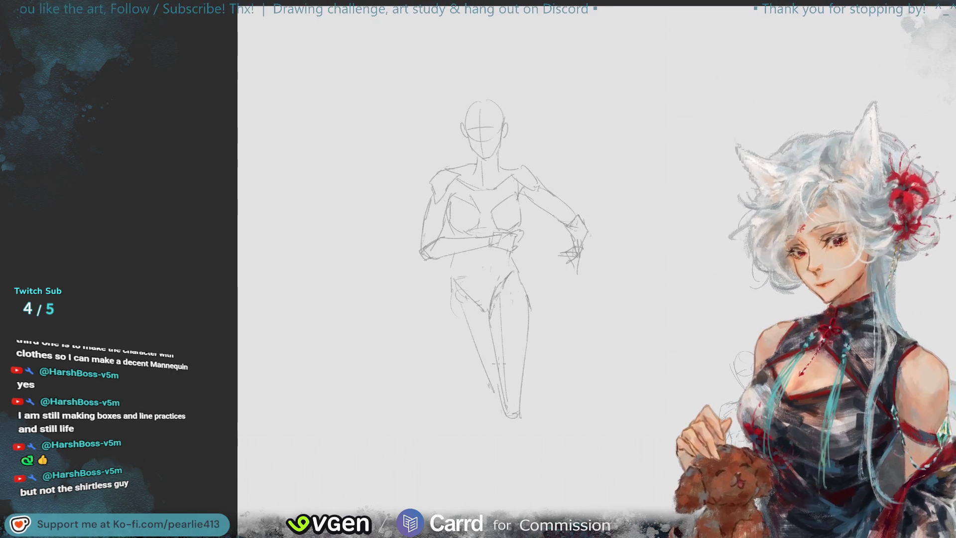
Step: Sketch the right foot, its outer line and ankle, erasing stray lines beside the lower leg
mouse_move(509, 405)
left_mouse_down()
mouse_move(518, 420)
mouse_move(537, 399)
mouse_move(526, 425)
left_mouse_up()
key("ctrl+z")
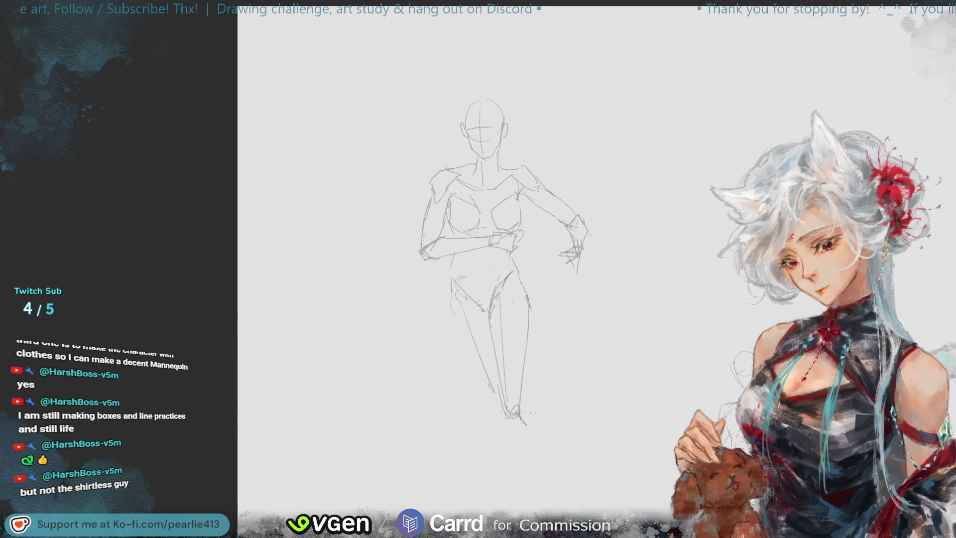
left_click_drag(522, 390, 538, 431)
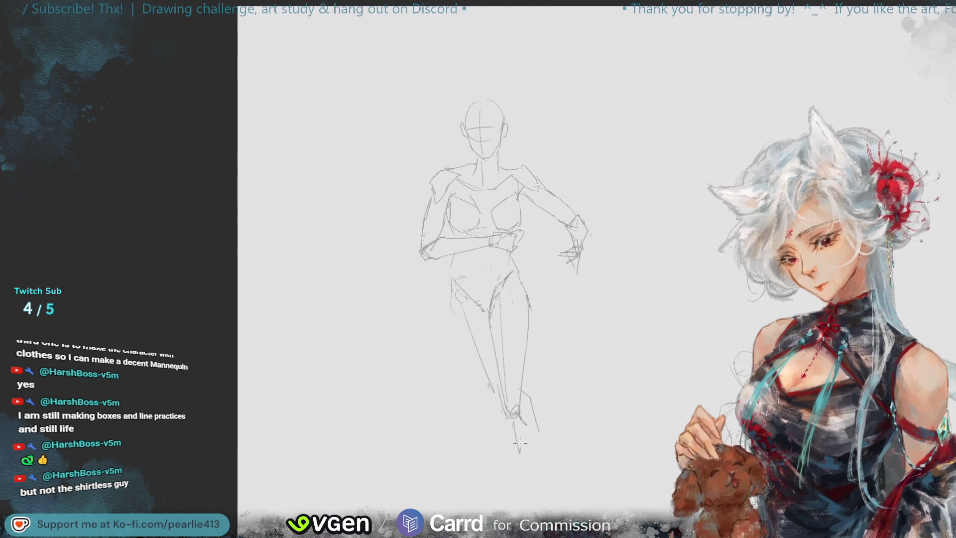
left_click_drag(516, 456, 525, 450)
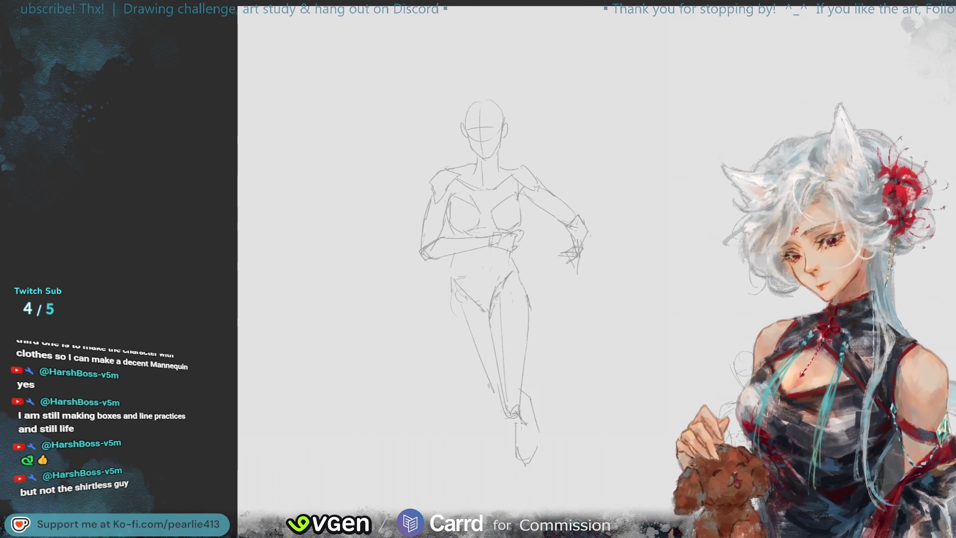
mouse_move(524, 416)
left_mouse_down()
mouse_move(526, 391)
mouse_move(538, 418)
left_mouse_up()
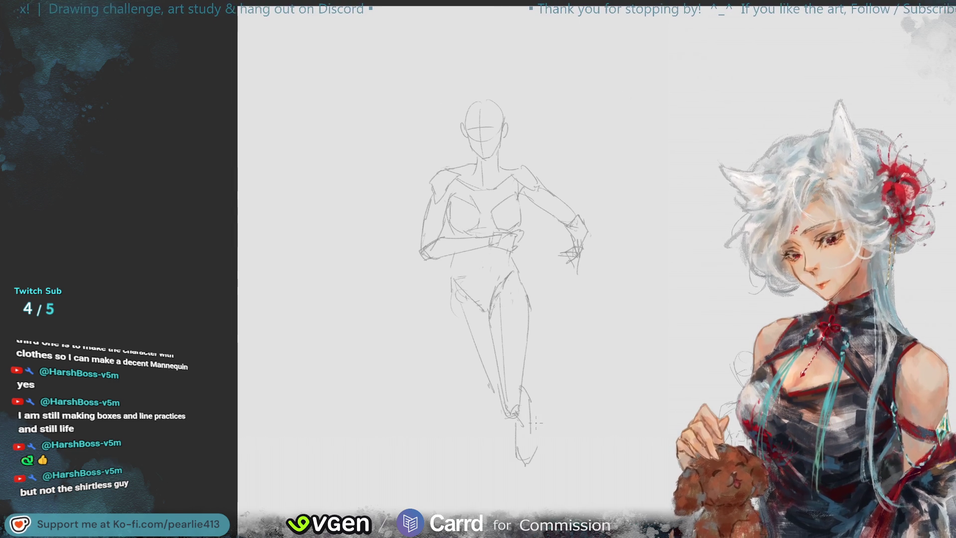
left_click_drag(536, 423, 527, 391)
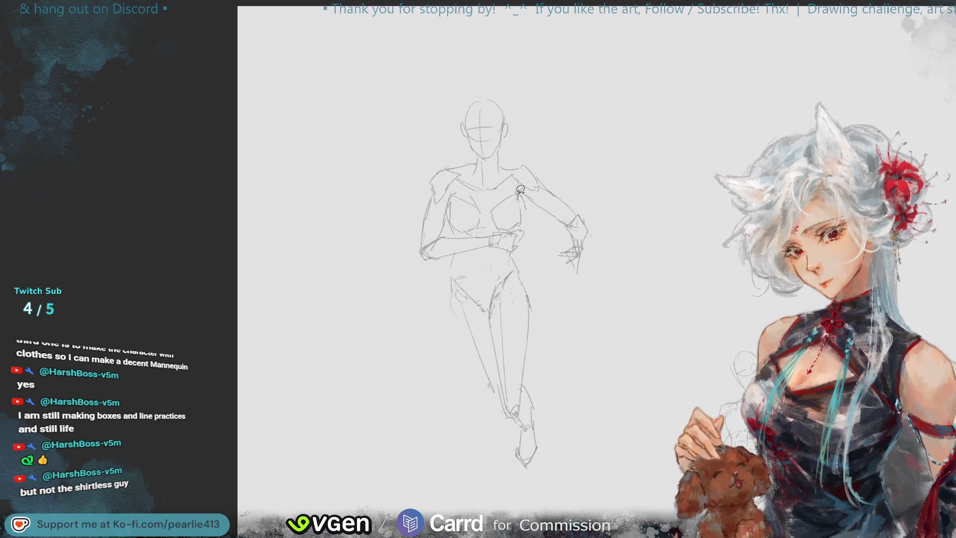
mouse_move(495, 206)
left_mouse_down()
mouse_move(492, 230)
mouse_move(520, 232)
mouse_move(510, 222)
left_mouse_up()
Step: Transform and apply the selected chest area, then extend the leg line below the foot
left_click(561, 251)
left_click(467, 256)
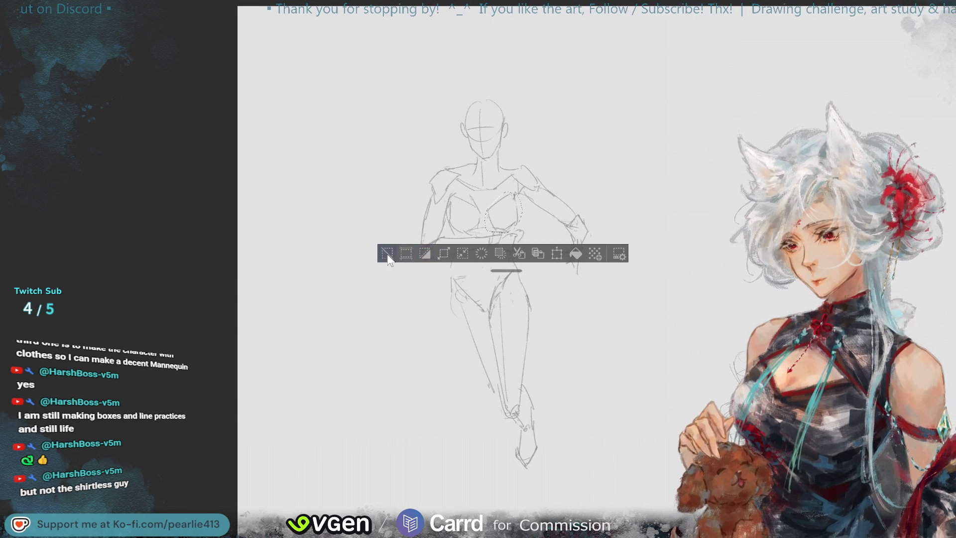
left_click(388, 255)
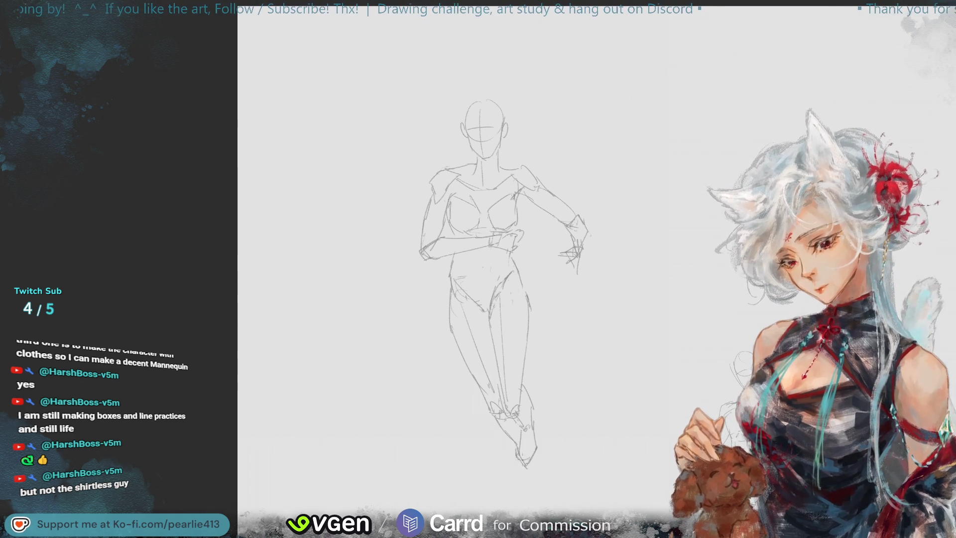
mouse_move(514, 461)
left_mouse_down()
mouse_move(503, 495)
mouse_move(519, 509)
left_mouse_up()
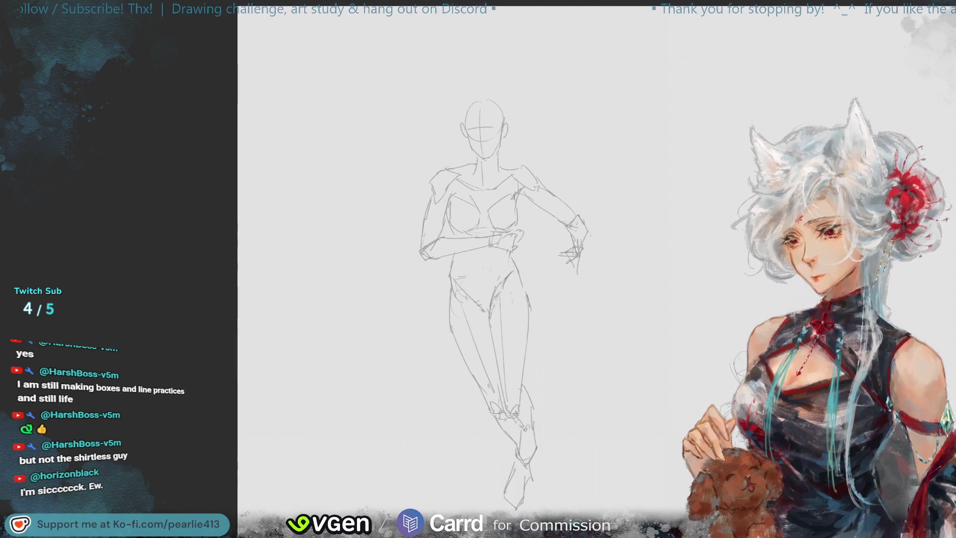
mouse_move(540, 373)
left_mouse_down()
mouse_move(498, 516)
mouse_move(565, 402)
left_mouse_up()
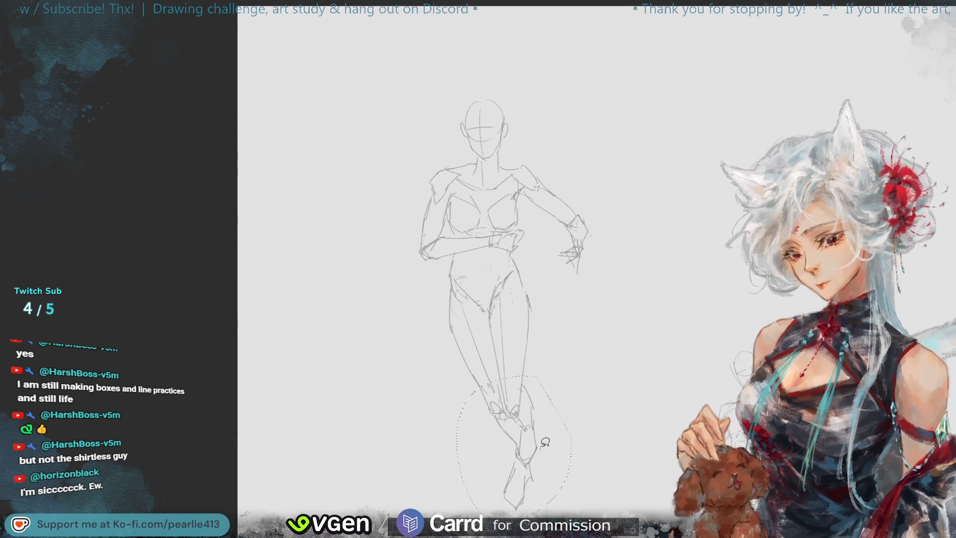
Step: Move the selected lower legs and feet up slightly, then lighten the knee lines by erasing
key("ctrl+t")
left_click_drag(542, 460, 543, 450)
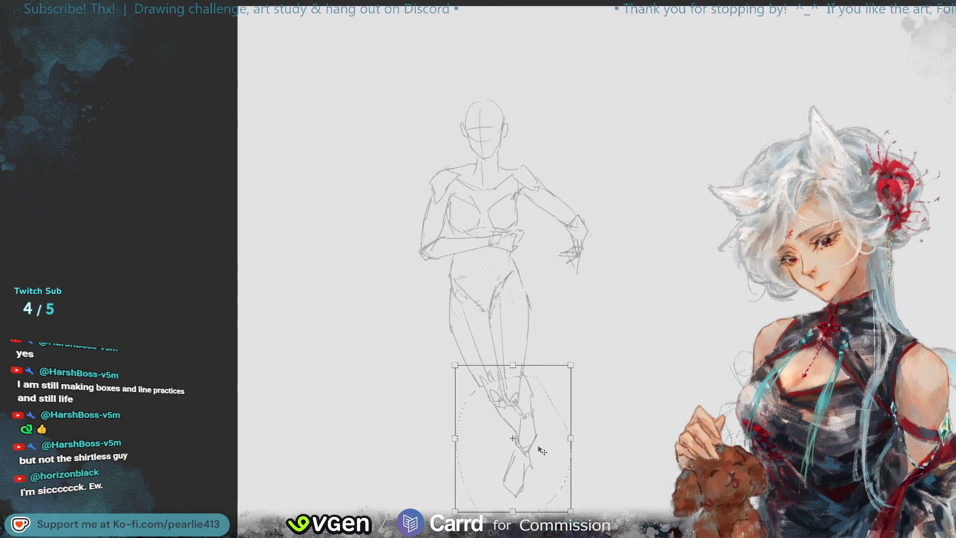
key("Return")
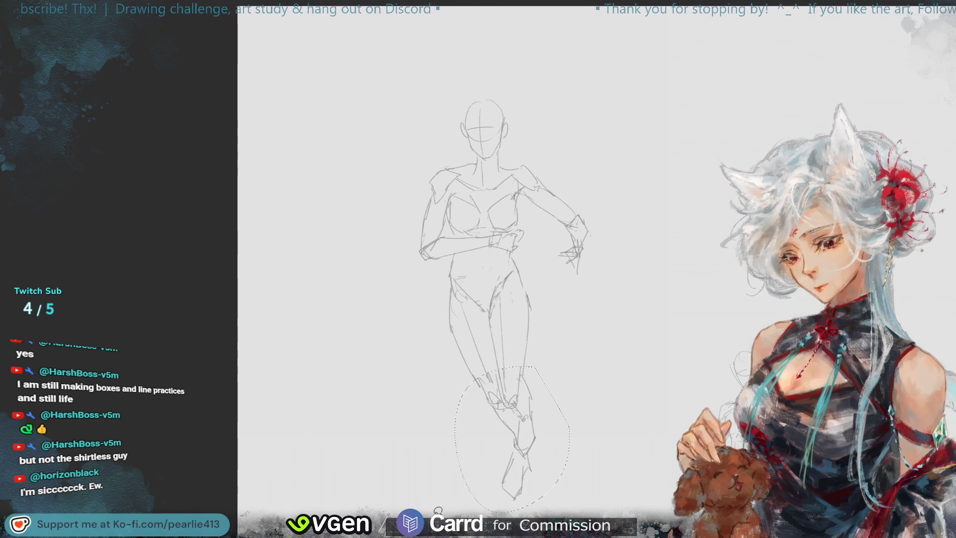
key("ctrl+d")
left_click_drag(505, 372, 518, 379)
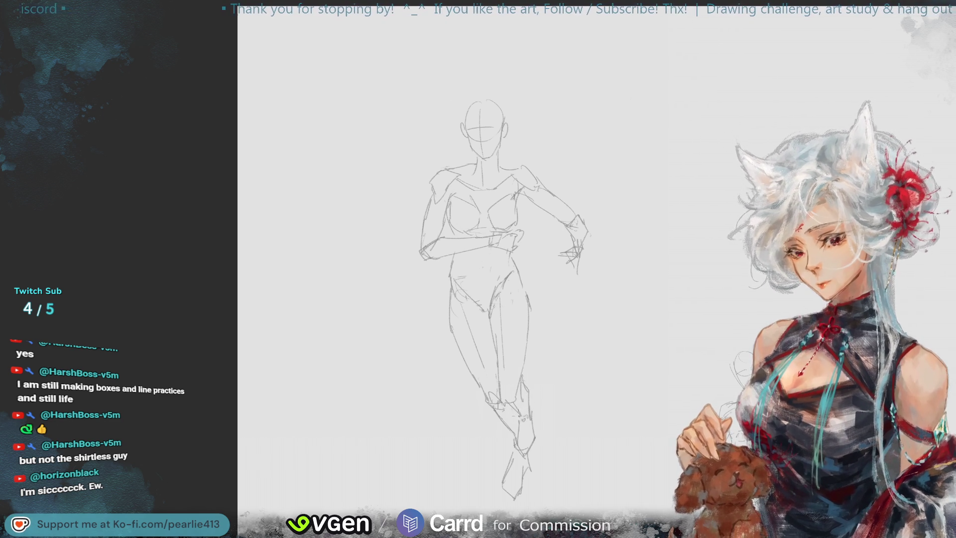
Step: Add a faint knee mark and a left-hip line, and erase stray lower-leg lines
left_click_drag(521, 414, 530, 407)
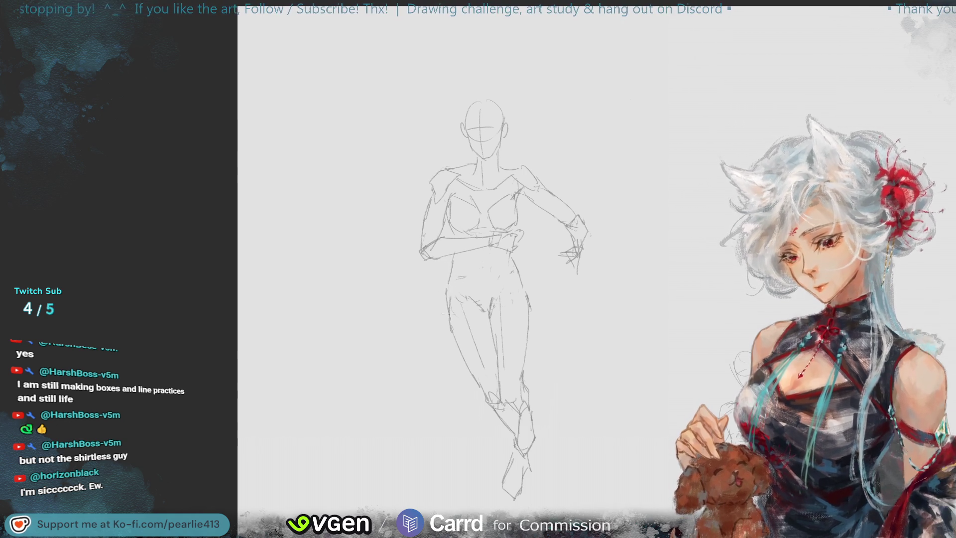
left_click_drag(447, 293, 448, 320)
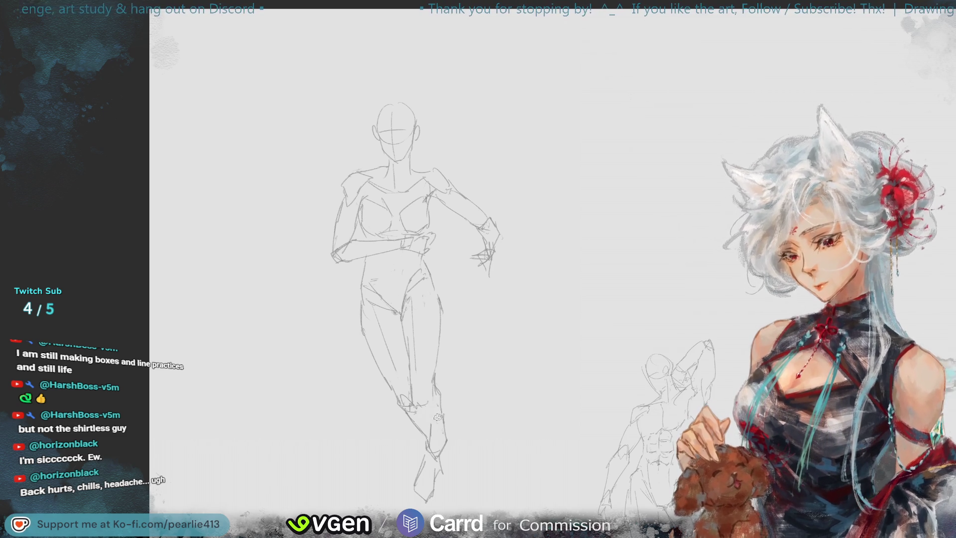
mouse_move(442, 390)
left_mouse_down()
mouse_move(431, 441)
mouse_move(441, 456)
left_mouse_up()
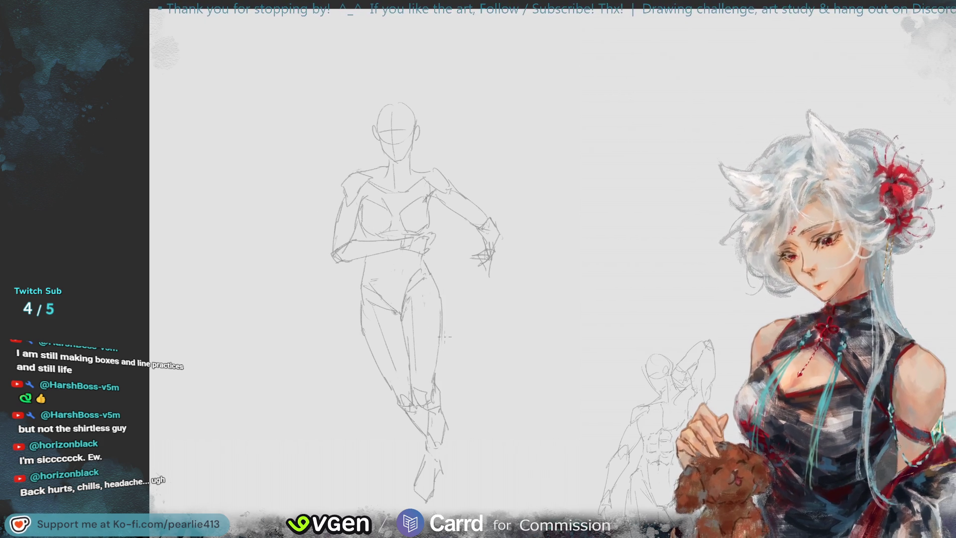
Step: Draw a stroke from the standing figure's hip down the thigh, mirror-check the pose, then fit the canvas
left_click_drag(427, 269, 442, 299)
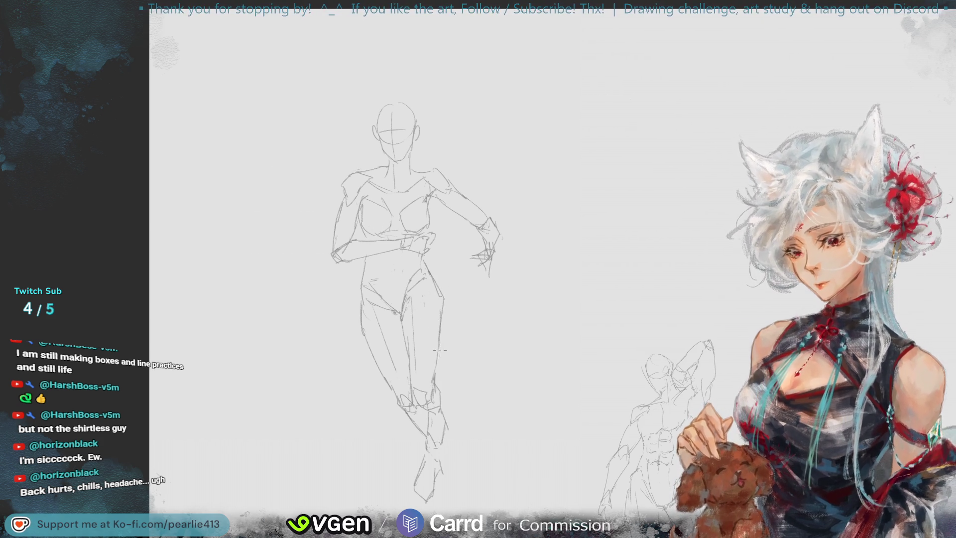
key("minus")
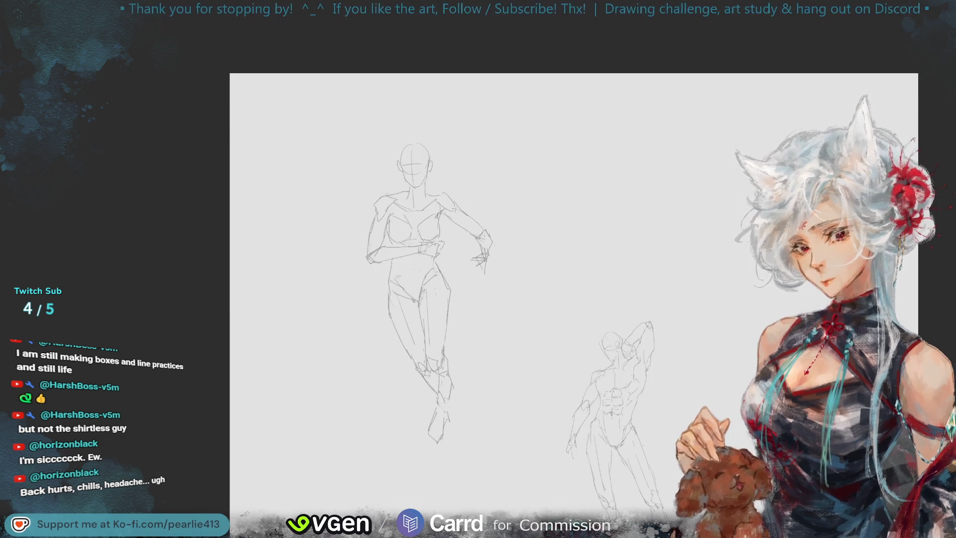
key("m")
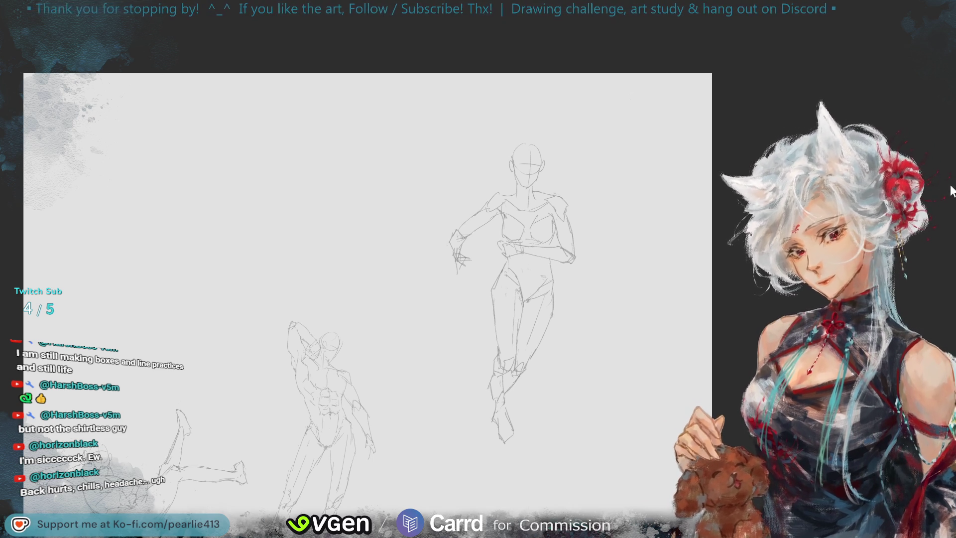
key("m")
key("ctrl+plus")
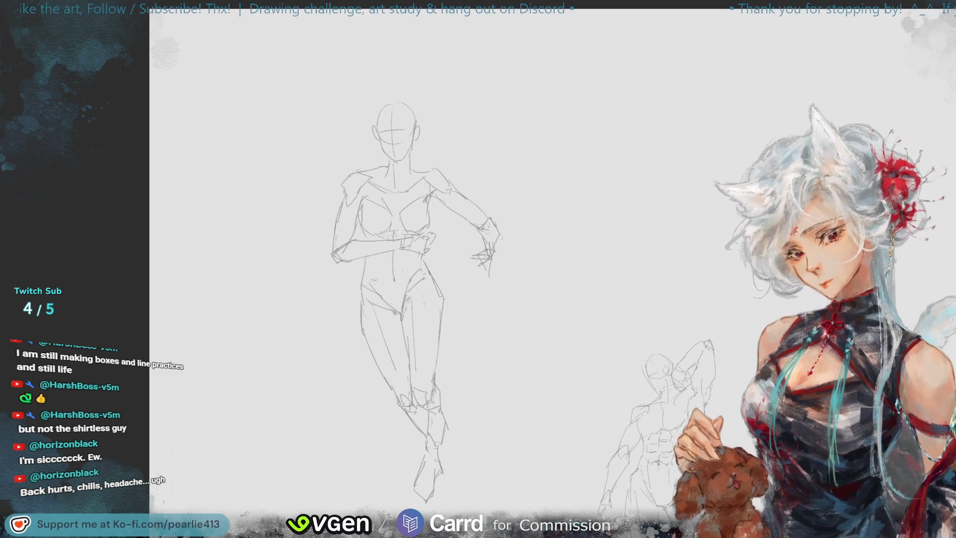
key("ctrl+0")
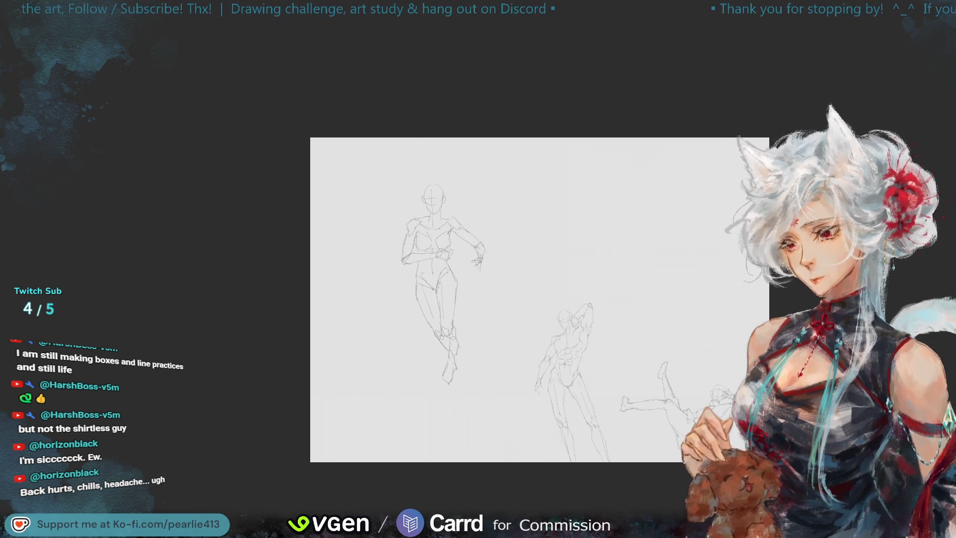
Step: Lasso the standing woman, scale her down beside the muscular man, then deselect
mouse_move(473, 408)
left_mouse_down()
mouse_move(387, 133)
mouse_move(548, 248)
left_mouse_up()
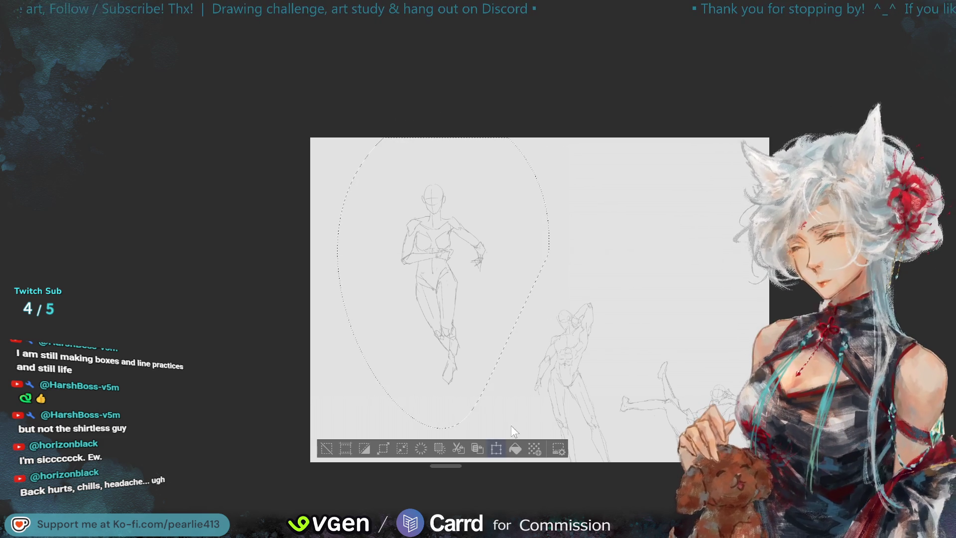
left_click(496, 449)
mouse_move(548, 428)
left_mouse_down()
mouse_move(491, 361)
mouse_move(523, 415)
mouse_move(562, 443)
left_mouse_up()
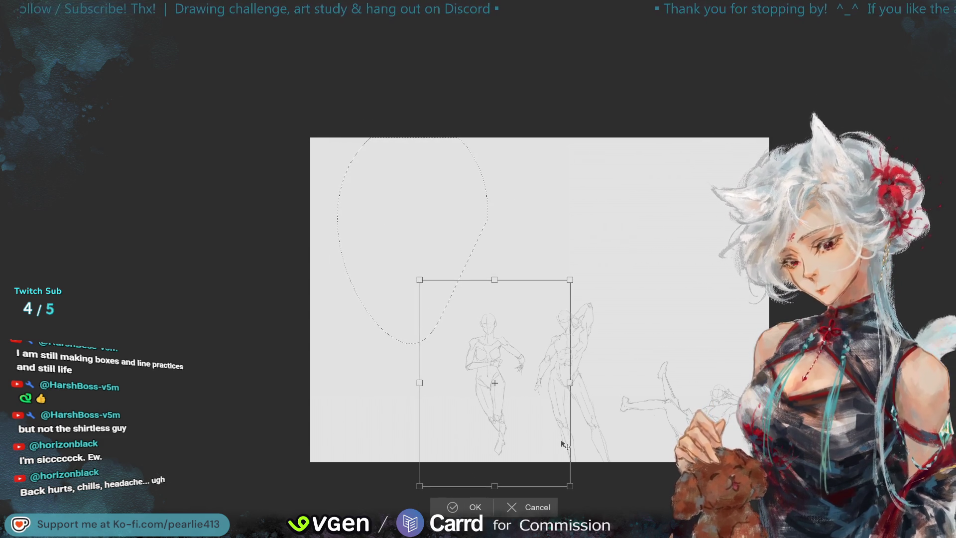
left_click(458, 506)
key("ctrl+d")
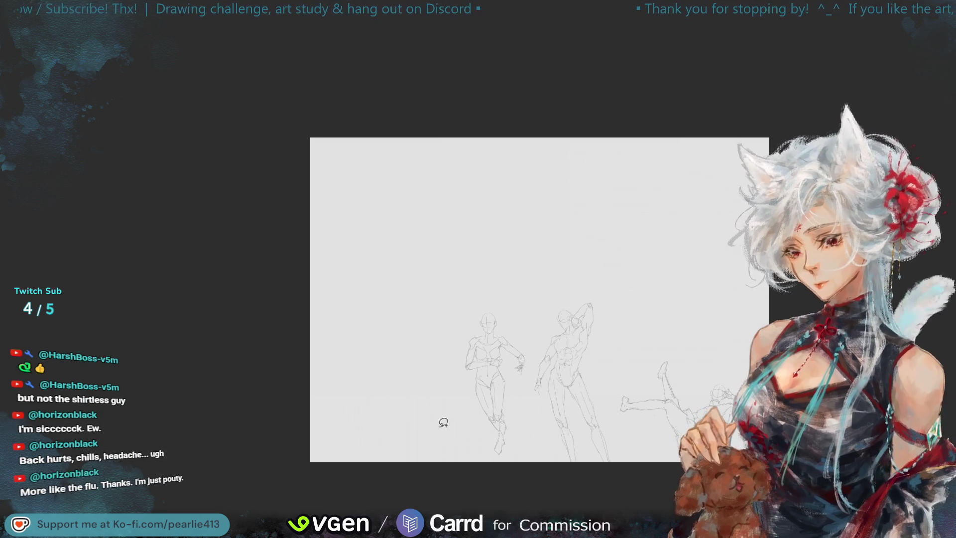
scroll(470, 259, "up", 3)
scroll(923, 57, "down", 4)
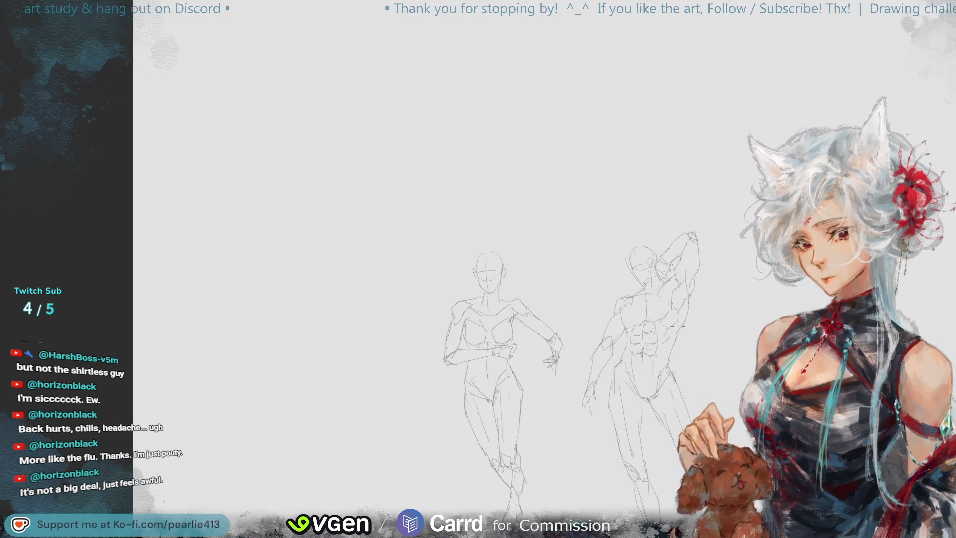
key("ctrl+minus")
key("m")
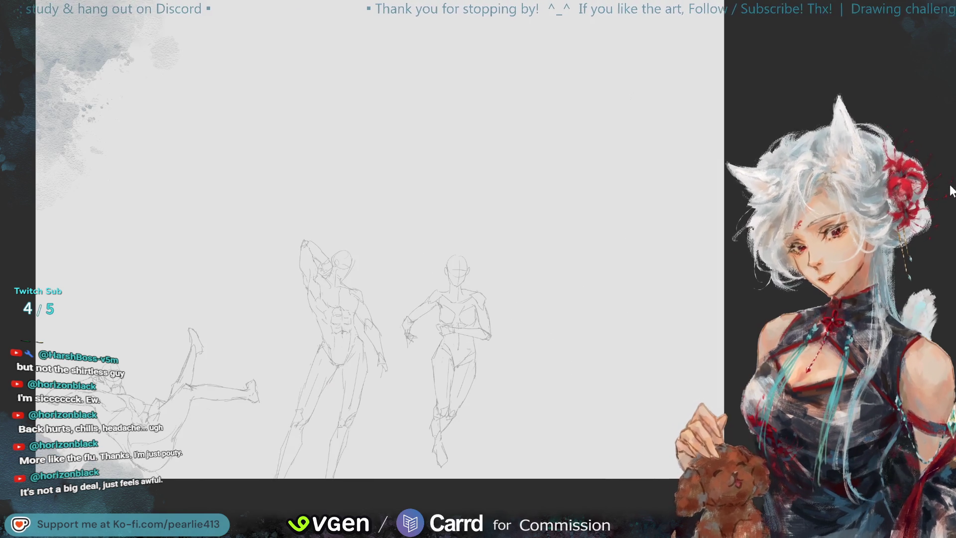
key("m")
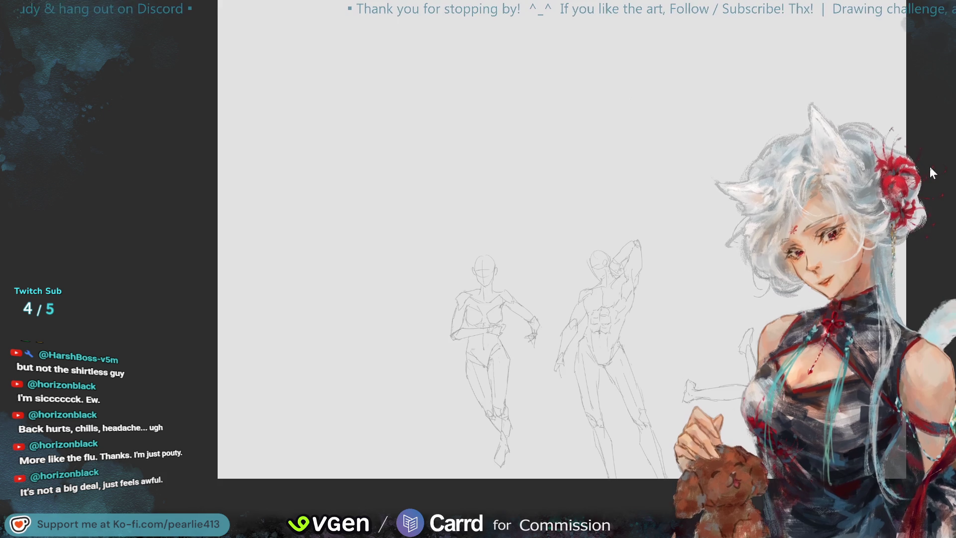
key("ctrl+plus")
left_click_drag(910, 76, 930, 82)
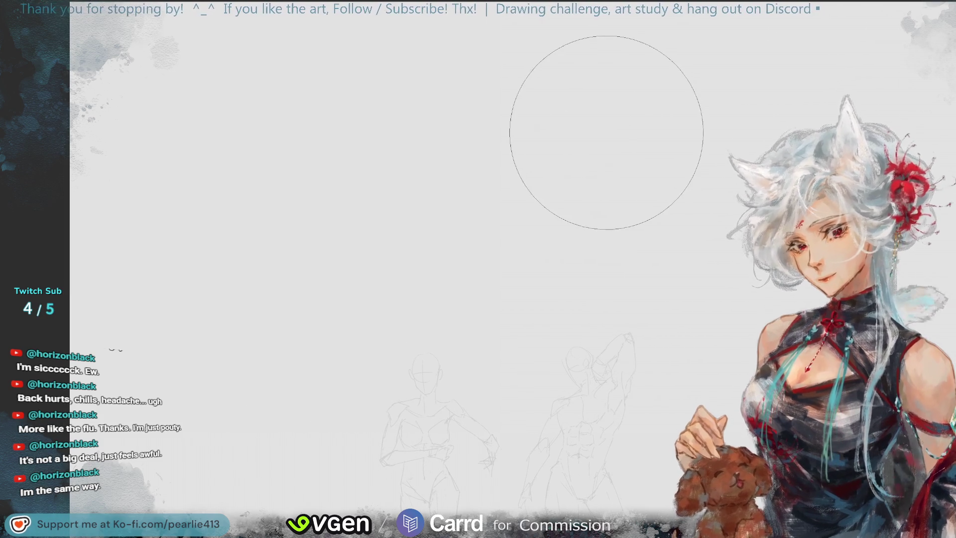
Step: Sketch a head circle above the two figures, replacing the first oval, and add a right-side jaw line
mouse_move(612, 102)
left_mouse_down()
mouse_move(604, 185)
mouse_move(627, 191)
mouse_move(633, 177)
left_mouse_up()
key("ctrl+z")
left_click_drag(603, 115, 597, 116)
left_click_drag(639, 152, 621, 225)
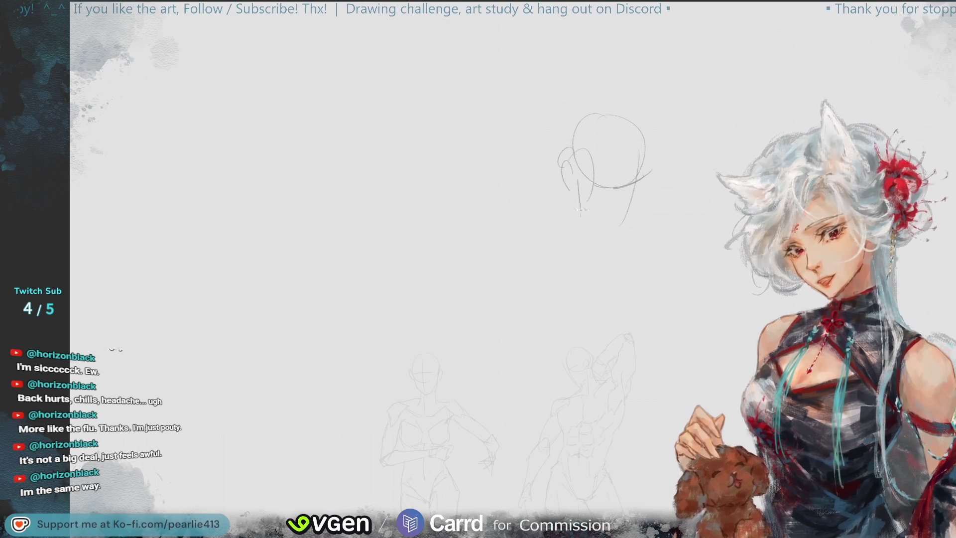
Step: Add jaw, head-side and chin strokes, then redraw the shoulder line sloping down-left
left_click_drag(648, 170, 625, 230)
left_click_drag(578, 118, 562, 162)
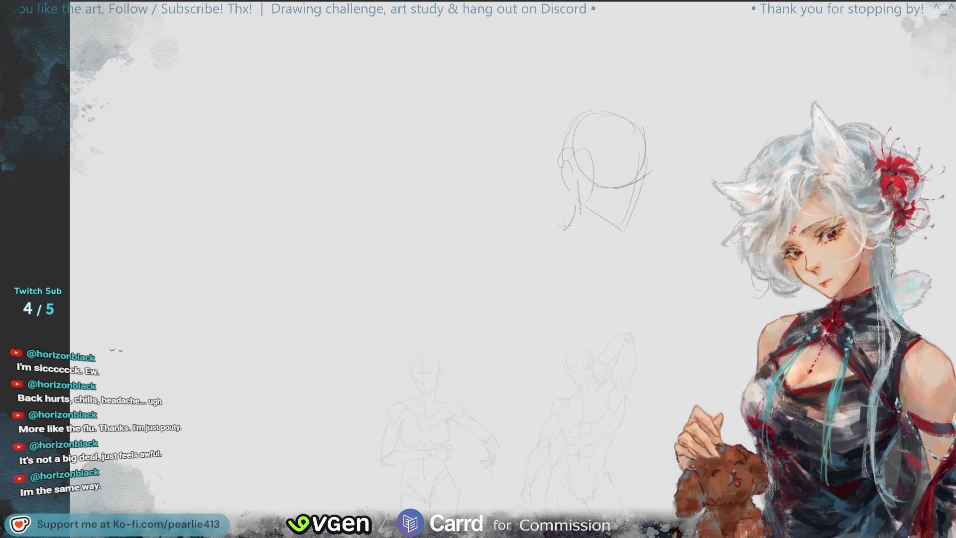
left_click_drag(605, 217, 598, 232)
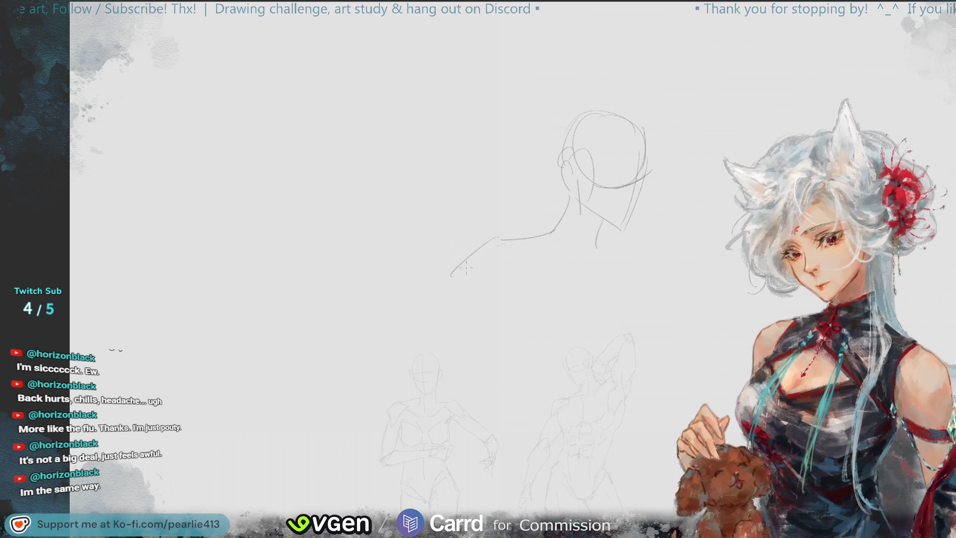
key("ctrl+z")
left_click_drag(550, 222, 486, 251)
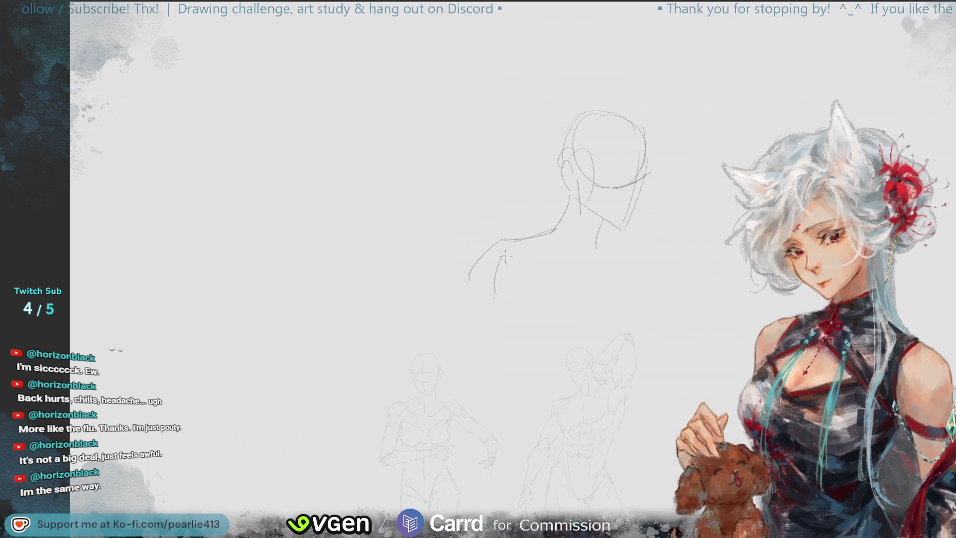
Step: Sketch the bent arm below the shoulder and lasso the torso and arm for transforming
left_click_drag(493, 271, 528, 316)
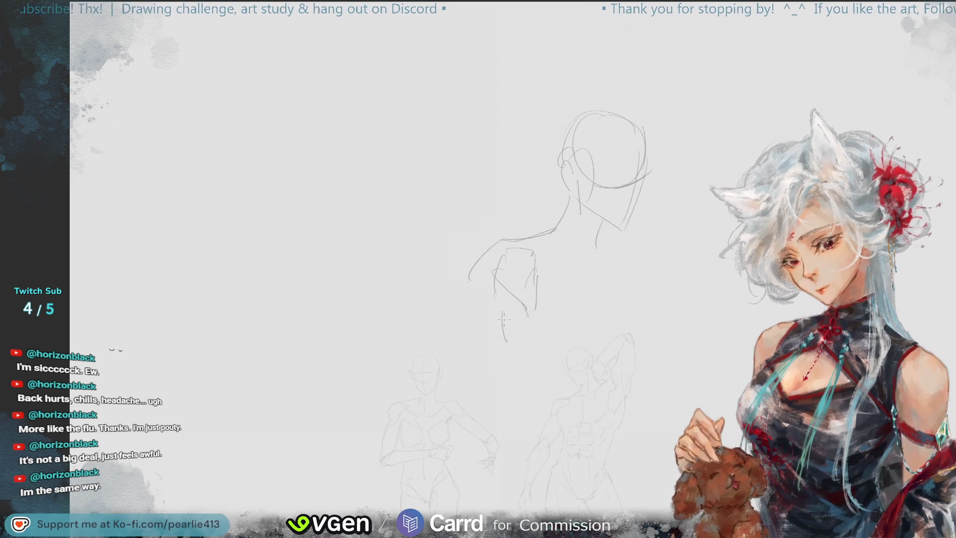
mouse_move(540, 304)
left_mouse_down()
mouse_move(566, 355)
mouse_move(565, 388)
left_mouse_up()
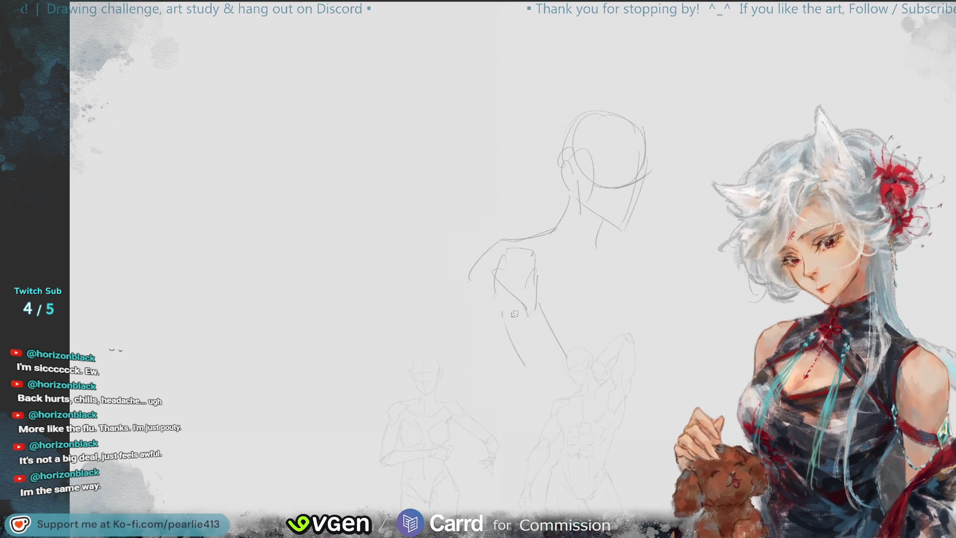
left_click_drag(486, 291, 500, 302)
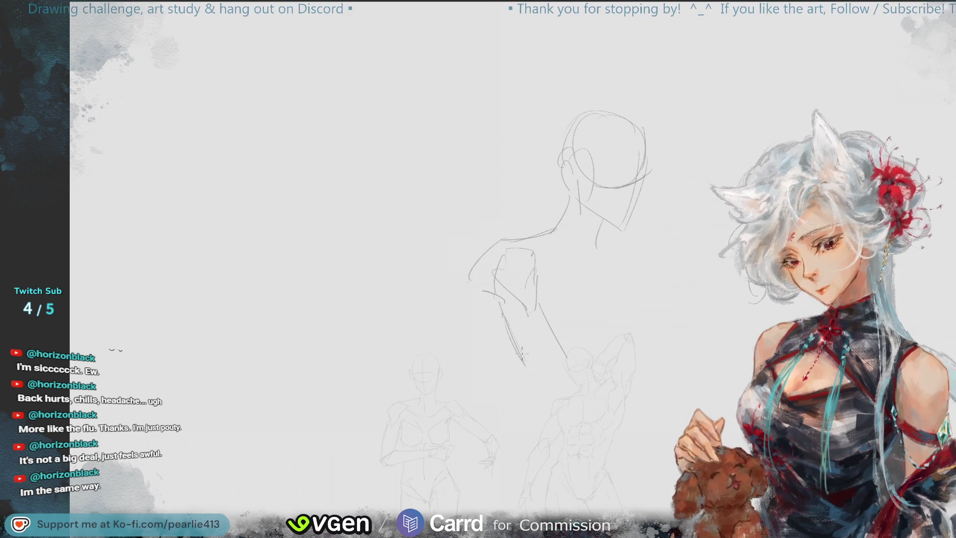
key("ctrl+z")
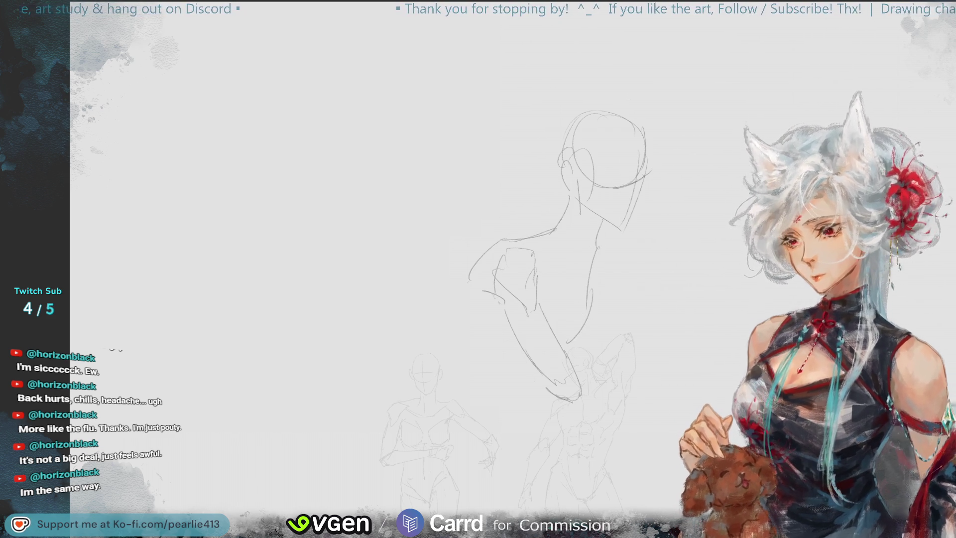
mouse_move(555, 254)
left_mouse_down()
mouse_move(448, 248)
mouse_move(614, 378)
mouse_move(578, 366)
mouse_move(567, 384)
left_mouse_up()
left_click(578, 487)
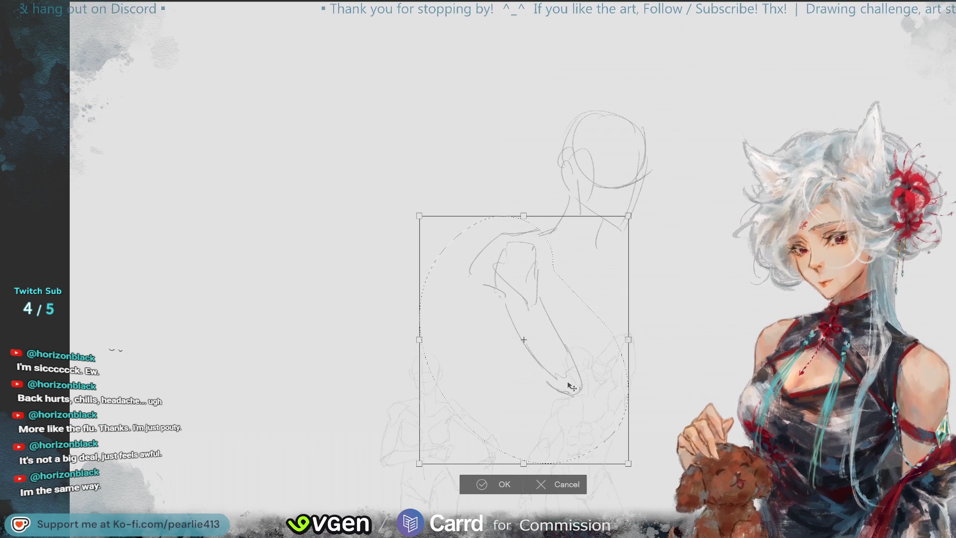
Step: Confirm the transform of the head-and-arm sketch and clear the selection
key("ctrl+z")
key("ctrl+y")
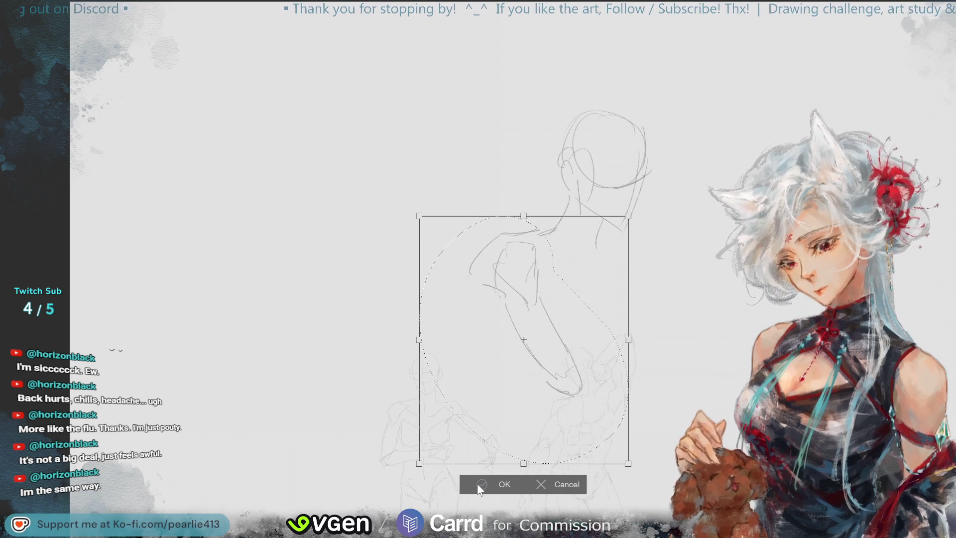
left_click(474, 482)
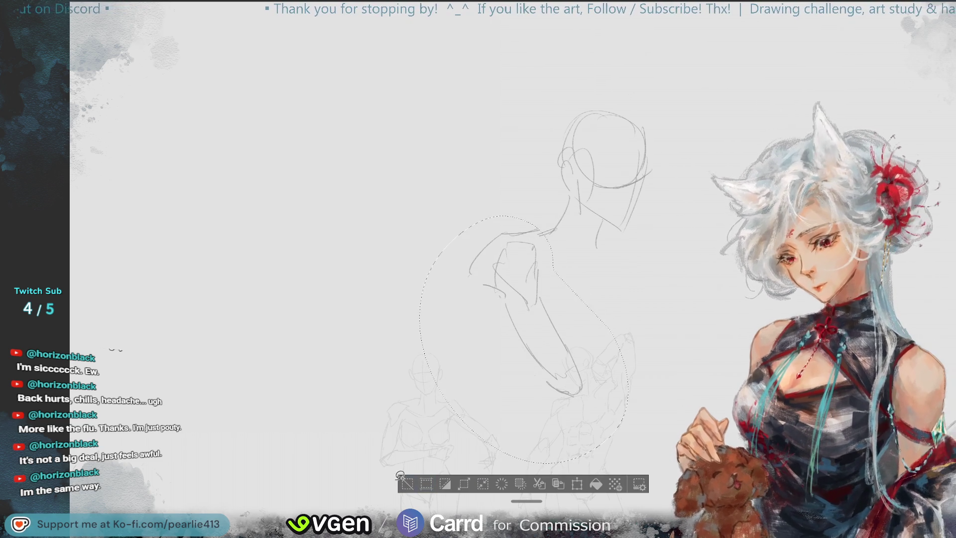
left_click(407, 484)
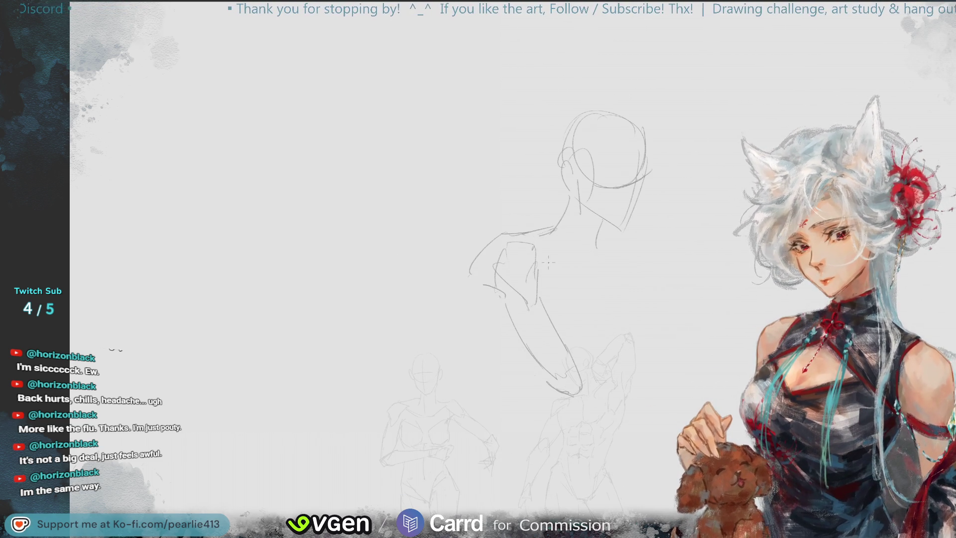
Step: Draw the back line below the neck and curved strokes beside the torso
left_click_drag(536, 249, 562, 267)
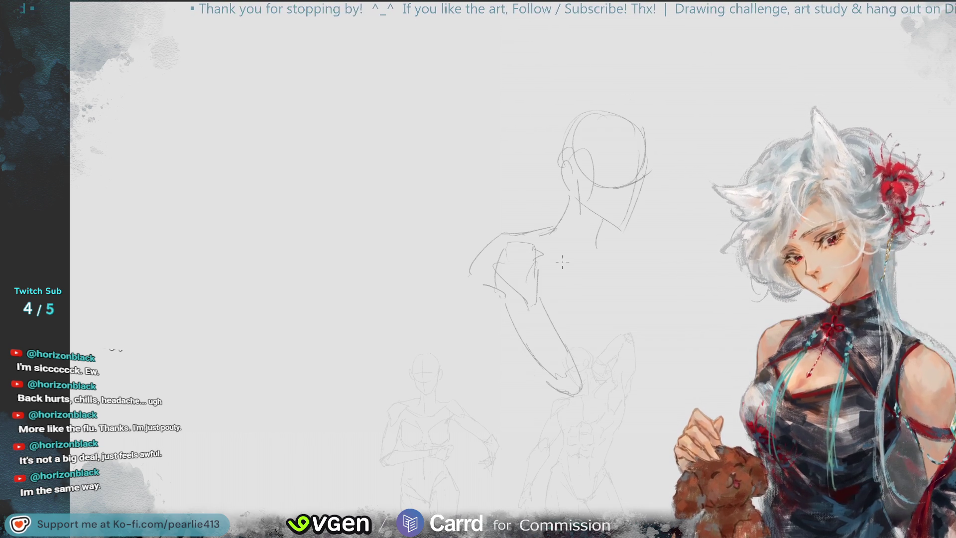
left_click_drag(573, 221, 574, 266)
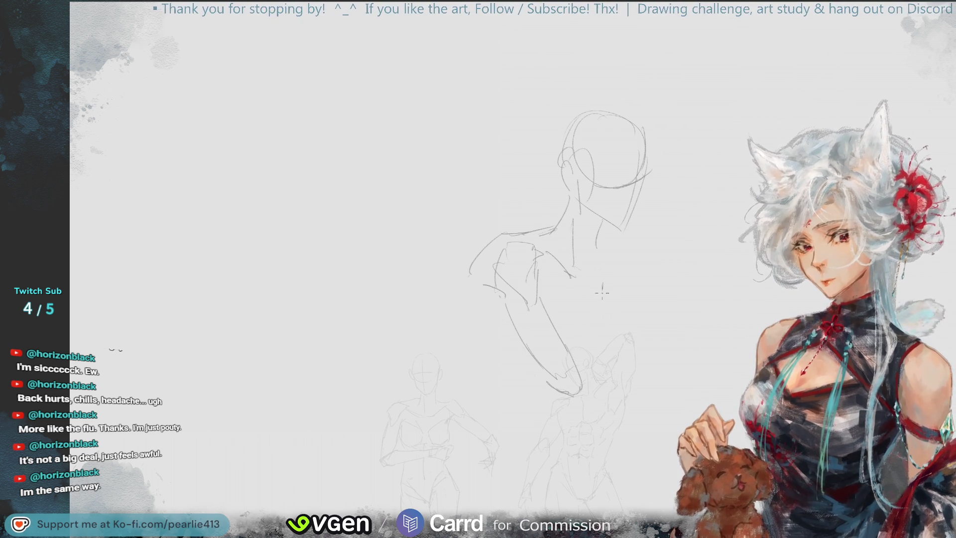
left_click_drag(606, 294, 566, 338)
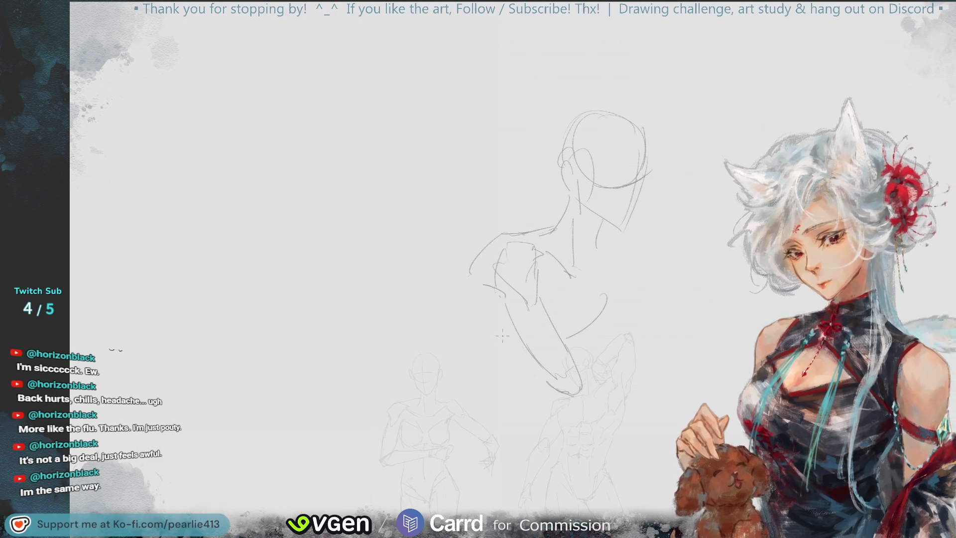
left_click_drag(473, 299, 523, 355)
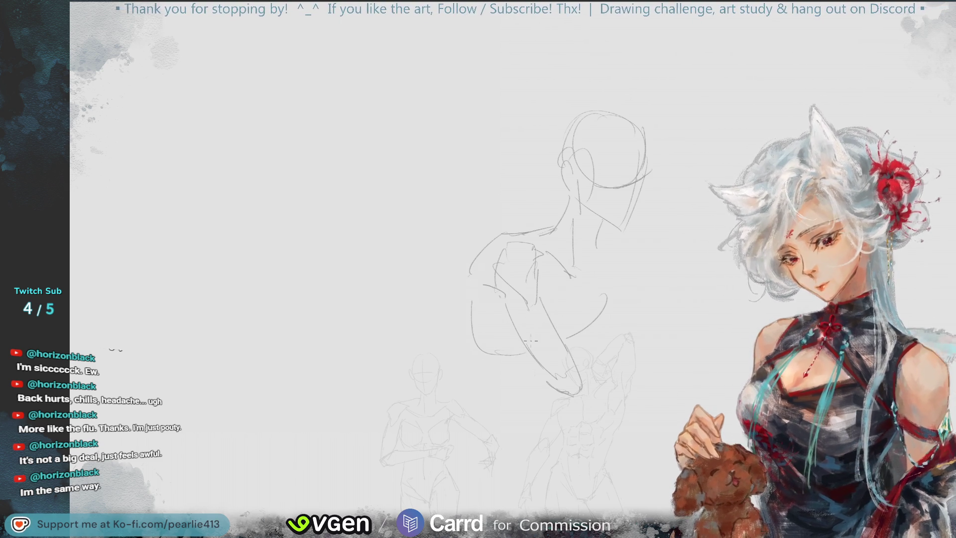
Step: Shift the torso sketch about 100 px to the right with Ctrl+T
key("ctrl+t")
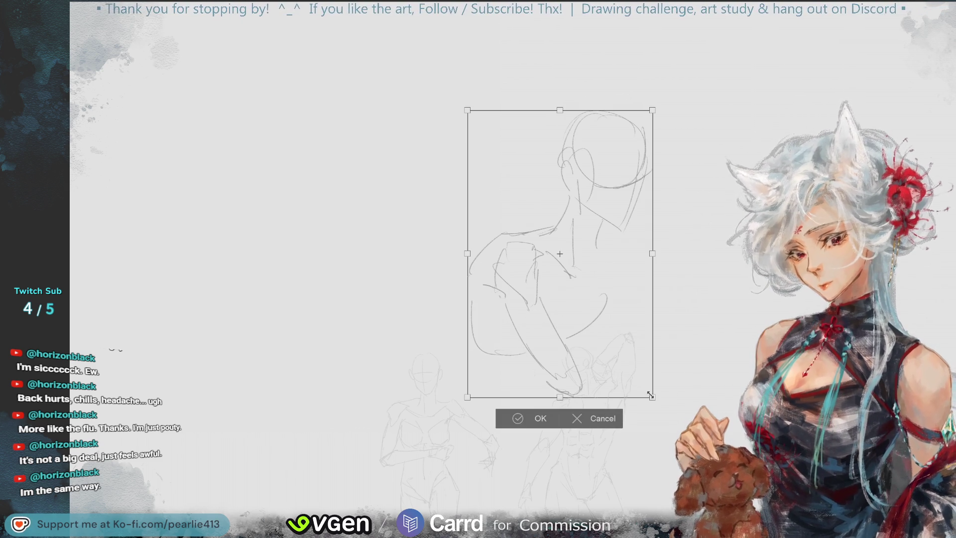
left_click_drag(557, 299, 609, 298)
left_click(549, 325)
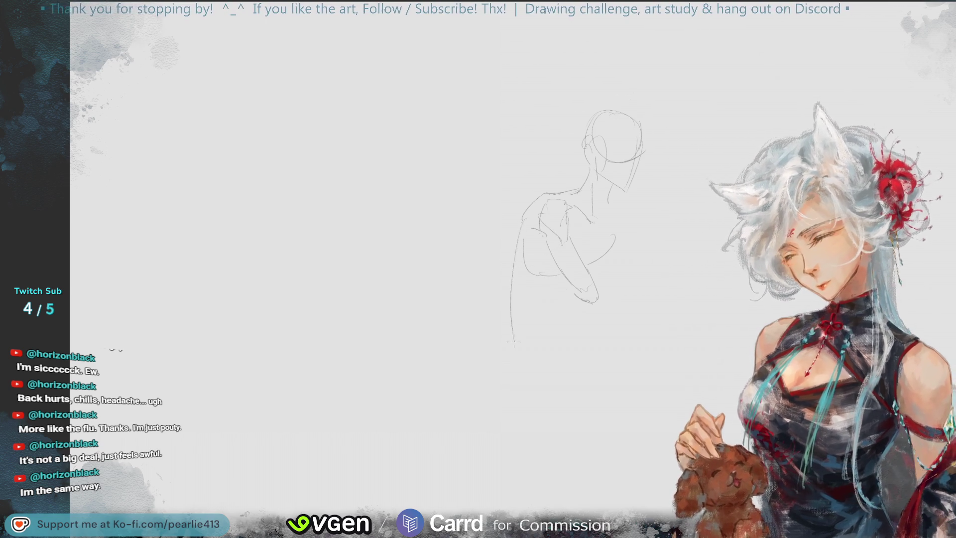
Step: Draw a line below the torso and sketch the pelvis ellipse with a redrawn rim
left_click_drag(558, 277, 545, 351)
mouse_move(528, 318)
left_mouse_down()
mouse_move(585, 333)
mouse_move(558, 358)
mouse_move(587, 326)
left_mouse_up()
left_click_drag(522, 318, 545, 356)
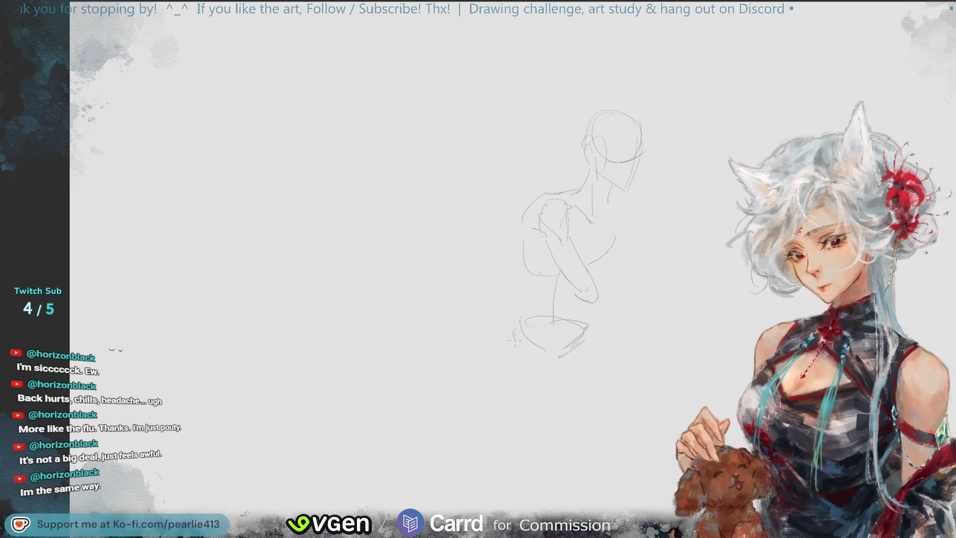
key("ctrl+z")
key("ctrl+z")
left_click_drag(531, 324, 587, 329)
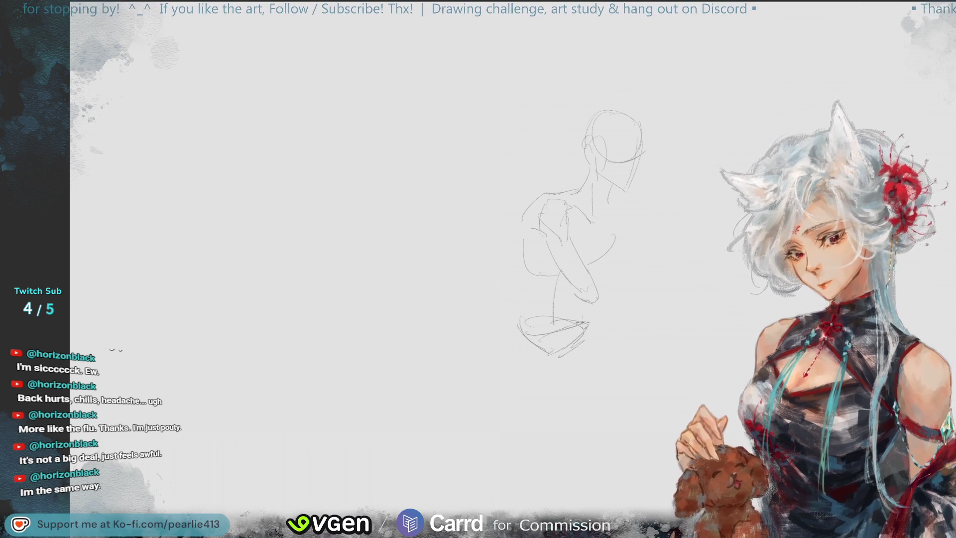
Step: Extend the arm lines, draw the leg lines down from the hips, and erase the rough lower-arm strokes
left_click_drag(613, 236, 598, 275)
left_click_drag(516, 222, 527, 319)
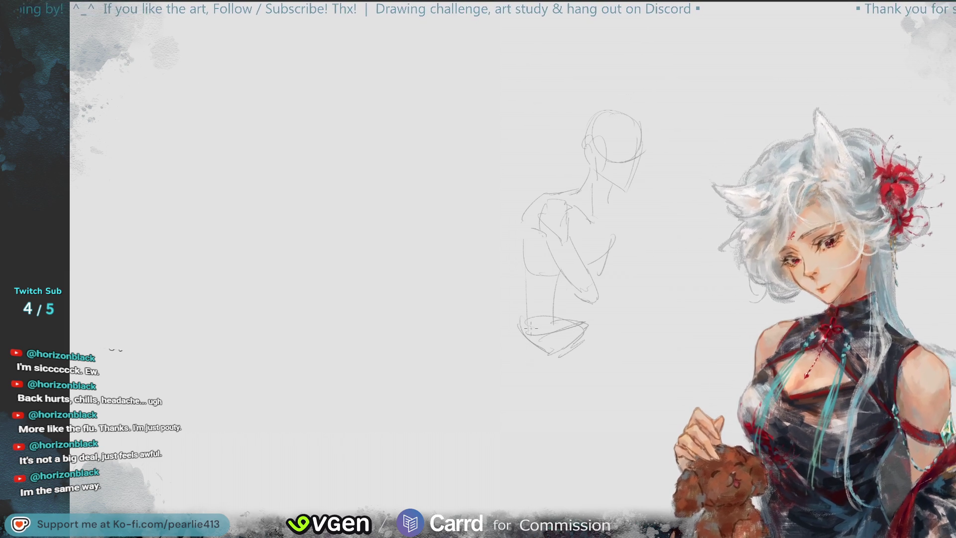
mouse_move(584, 322)
left_mouse_down()
mouse_move(579, 337)
mouse_move(634, 391)
mouse_move(629, 431)
mouse_move(652, 433)
mouse_move(602, 471)
left_mouse_up()
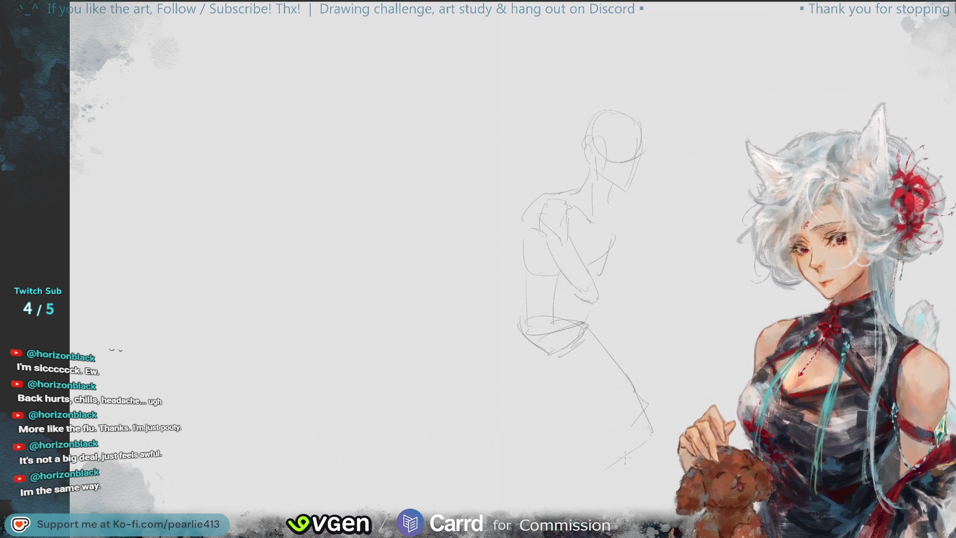
key("ctrl+z")
left_click_drag(594, 421, 644, 437)
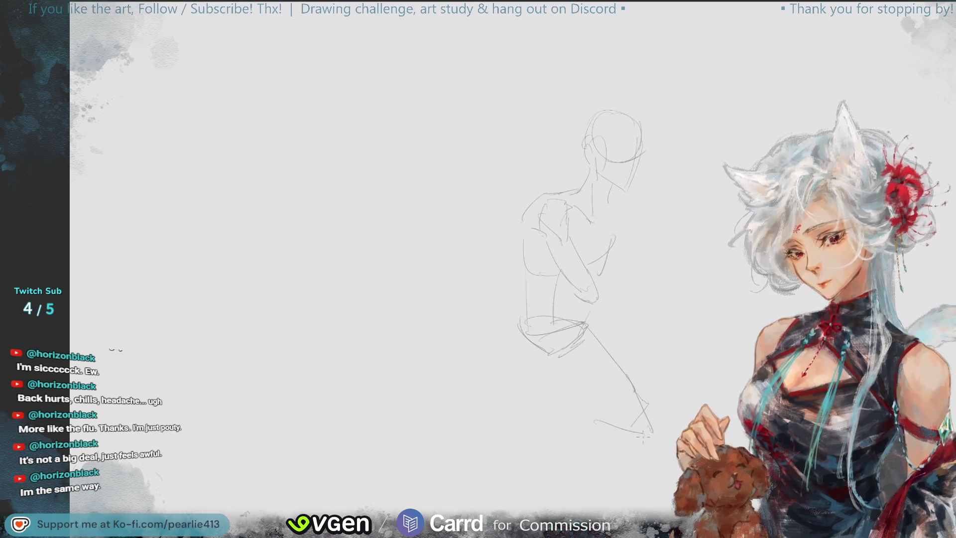
left_click_drag(522, 337, 499, 407)
mouse_move(915, 43)
left_mouse_down()
mouse_move(798, 80)
mouse_move(790, 117)
left_mouse_up()
left_click_drag(463, 338, 468, 373)
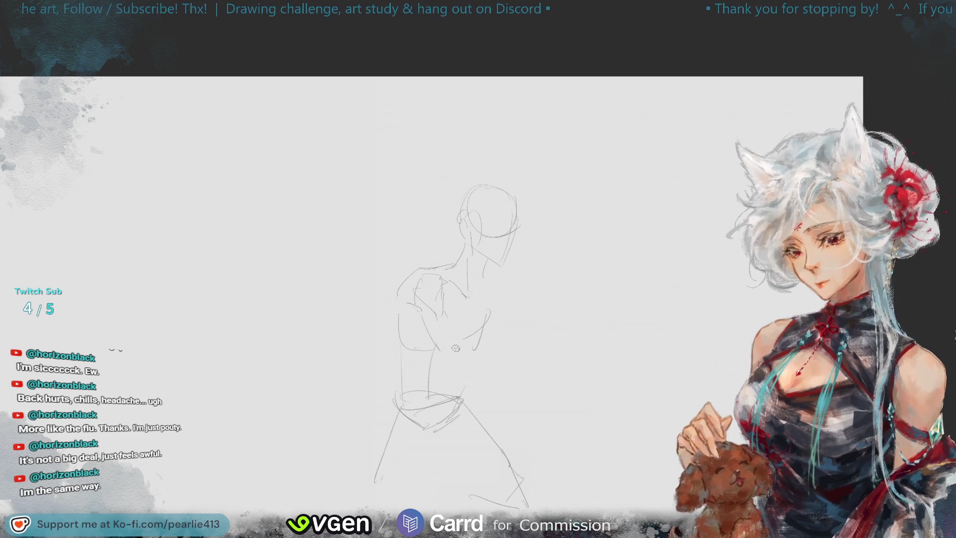
Step: Erase the stray upper-arm strokes, undo the lower-arm lines, and draw a line from the neck down the side
mouse_move(437, 301)
left_mouse_down()
mouse_move(454, 370)
mouse_move(451, 325)
left_mouse_up()
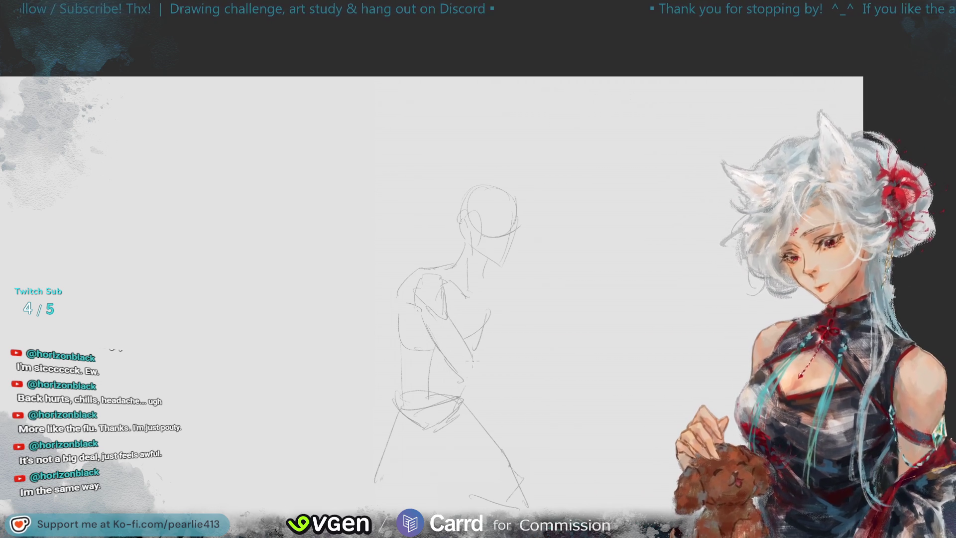
key("ctrl+z")
key("ctrl+z")
key("ctrl+z")
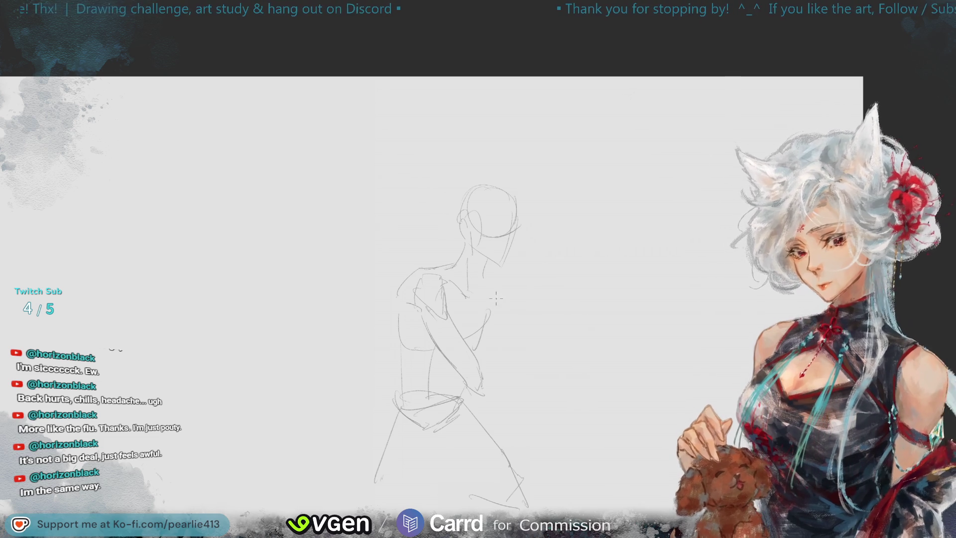
left_click_drag(487, 272, 504, 312)
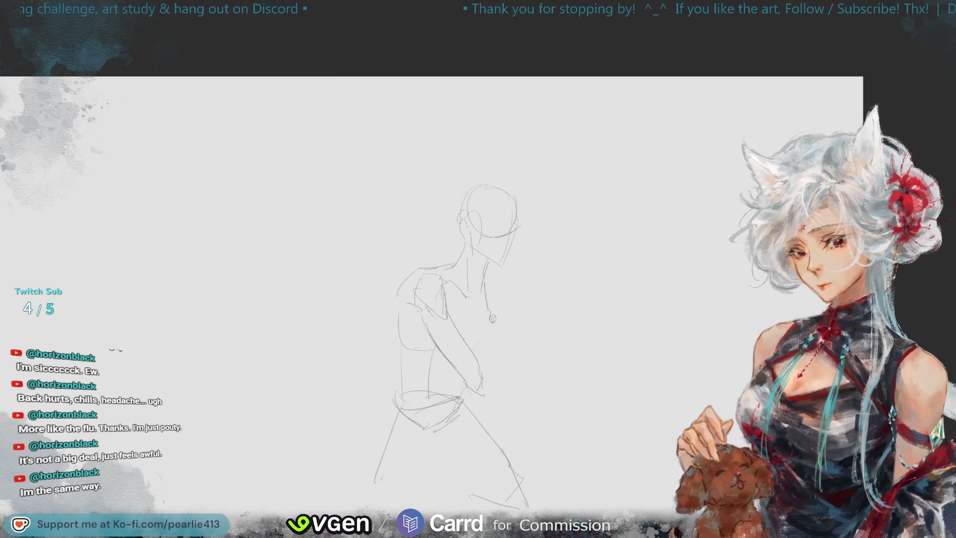
left_click_drag(490, 306, 494, 340)
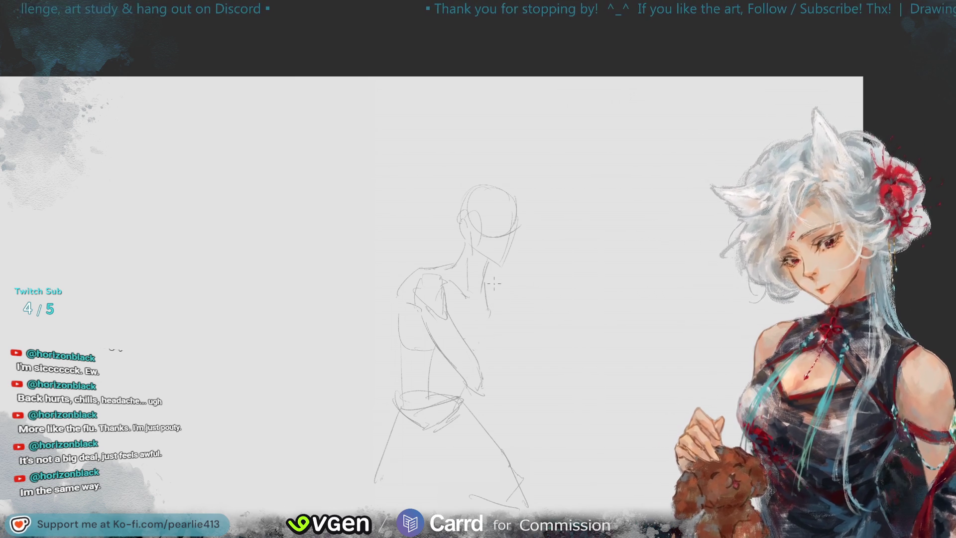
scroll(532, 244, "up", 3)
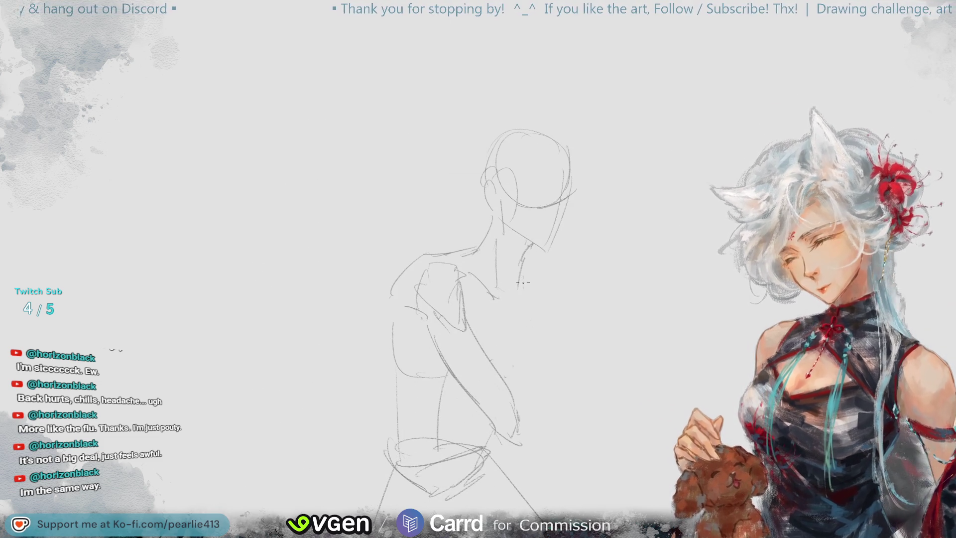
Step: Redraw the torso's side contour from the shoulder downward
mouse_move(518, 283)
left_mouse_down()
mouse_move(538, 353)
mouse_move(514, 373)
left_mouse_up()
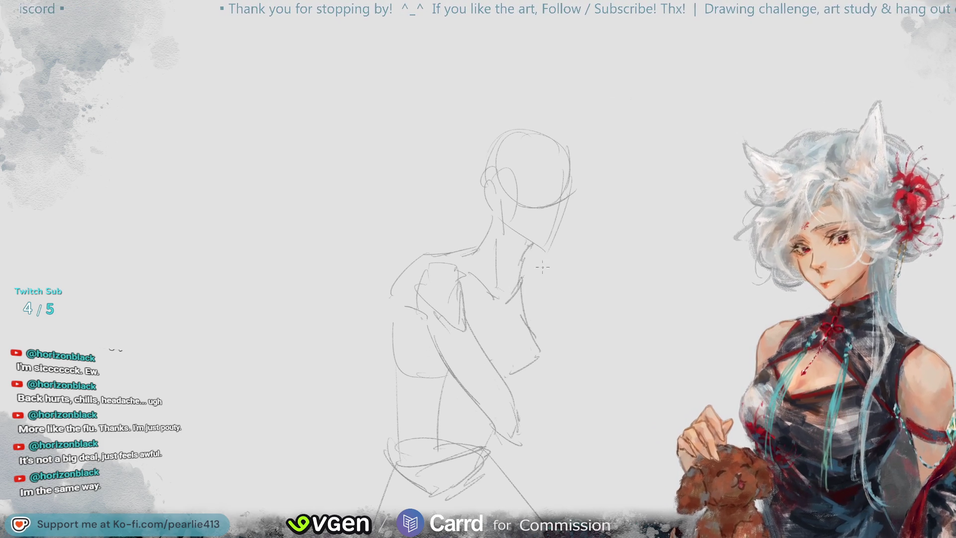
left_click_drag(559, 324, 540, 339)
key("ctrl+z")
key("ctrl+z")
left_click_drag(526, 255, 551, 337)
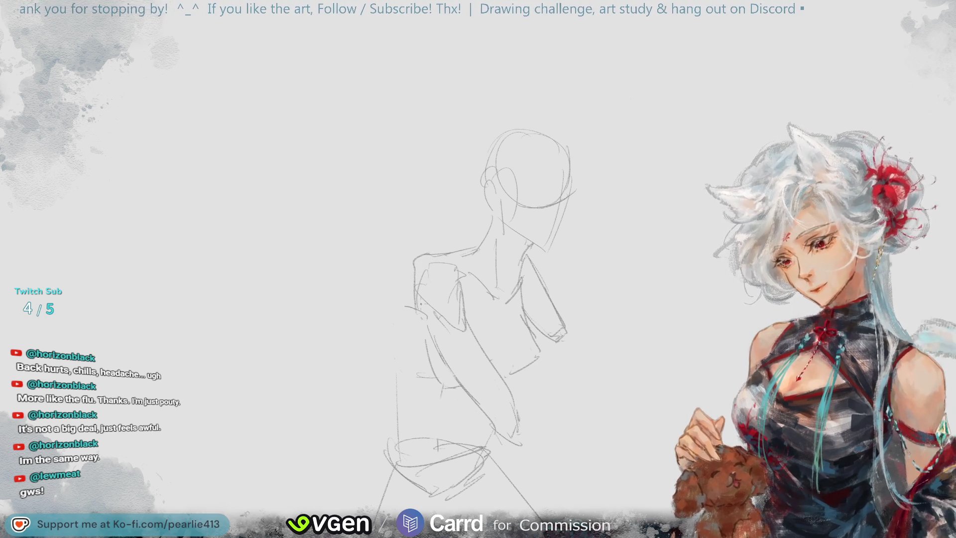
Step: Darken the lines along the figure's left arm and torso edge, then fit the canvas
mouse_move(421, 253)
left_mouse_down()
mouse_move(399, 307)
mouse_move(393, 424)
left_mouse_up()
left_click_drag(403, 372, 398, 429)
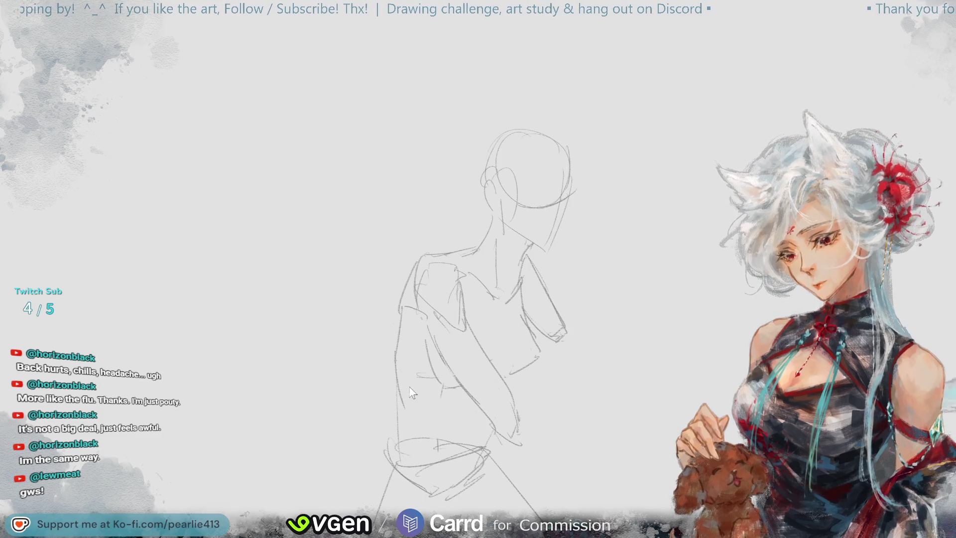
mouse_move(405, 390)
left_mouse_down()
mouse_move(401, 439)
mouse_move(382, 464)
left_mouse_up()
key("ctrl+z")
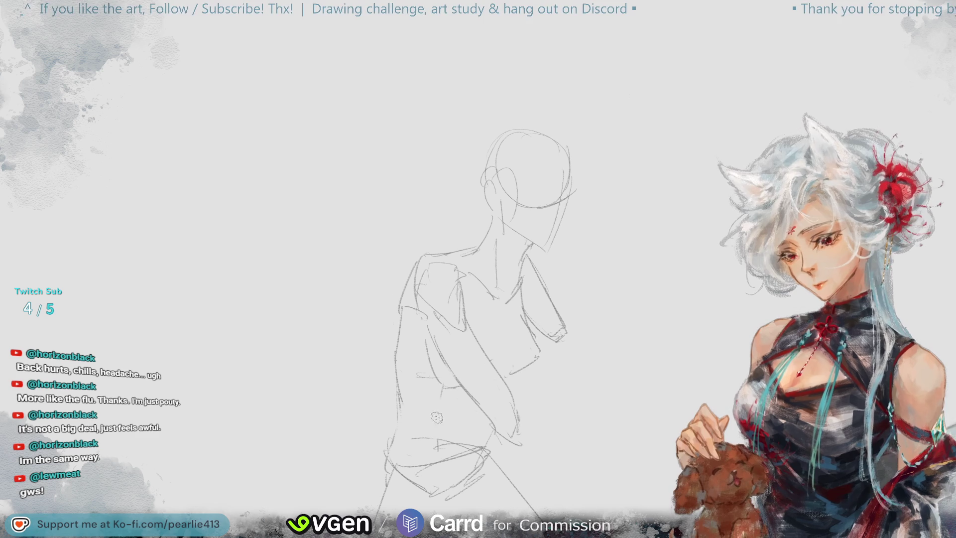
key("ctrl+0")
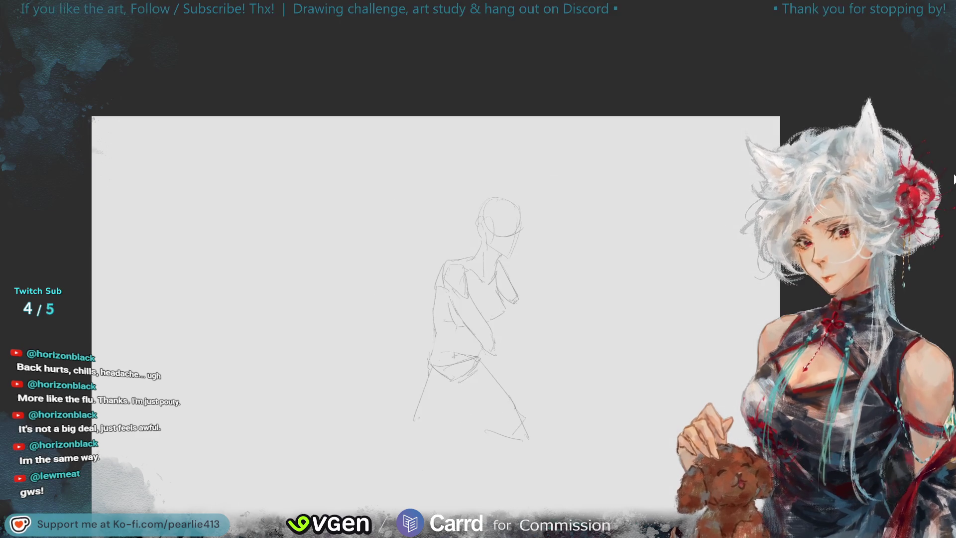
Step: After a mirrored check, raise the lasso-selected lower body about 28 px and rotate it about 4° clockwise
key("h")
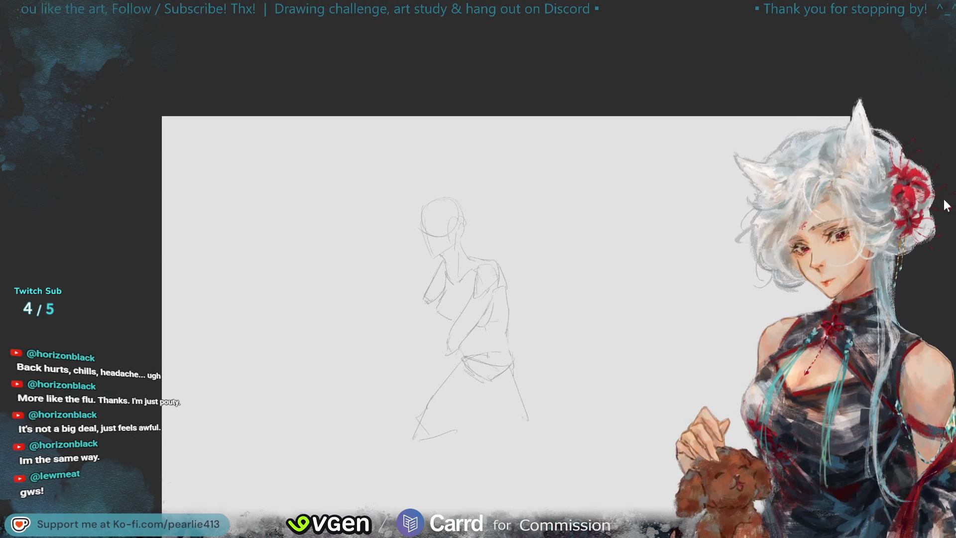
key("h")
key("ctrl+plus")
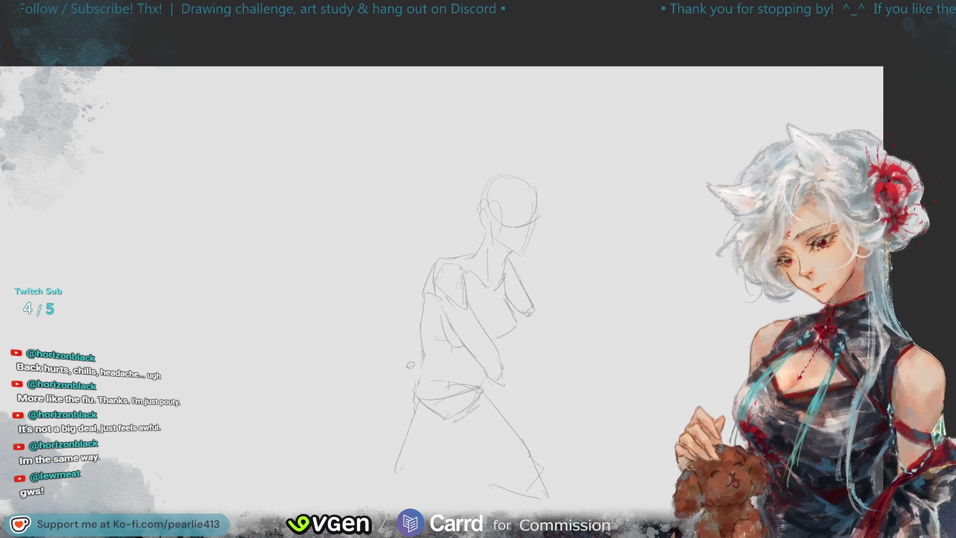
mouse_move(492, 385)
left_mouse_down()
mouse_move(345, 463)
mouse_move(528, 404)
mouse_move(490, 383)
left_mouse_up()
mouse_move(506, 440)
left_mouse_down()
mouse_move(508, 427)
mouse_move(522, 465)
left_mouse_up()
left_click_drag(606, 436, 608, 446)
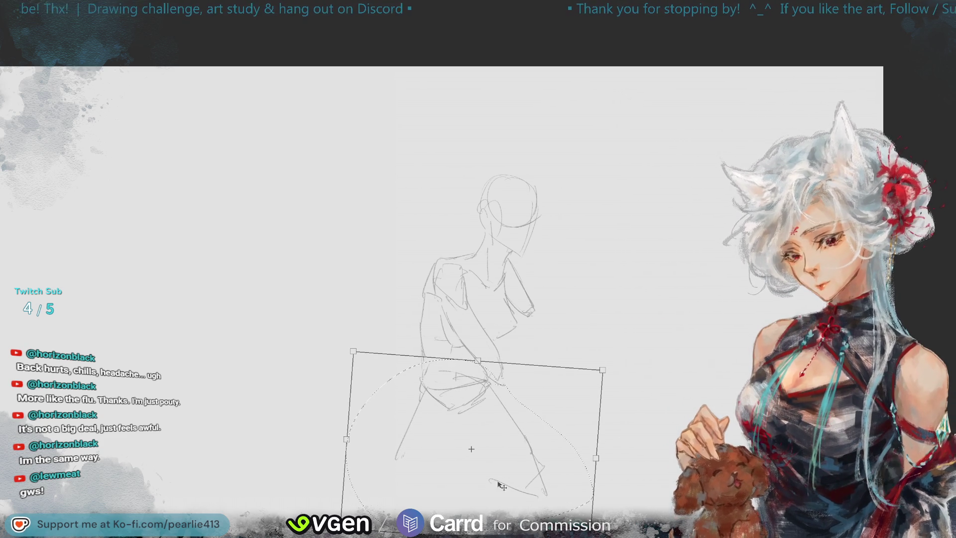
key("Return")
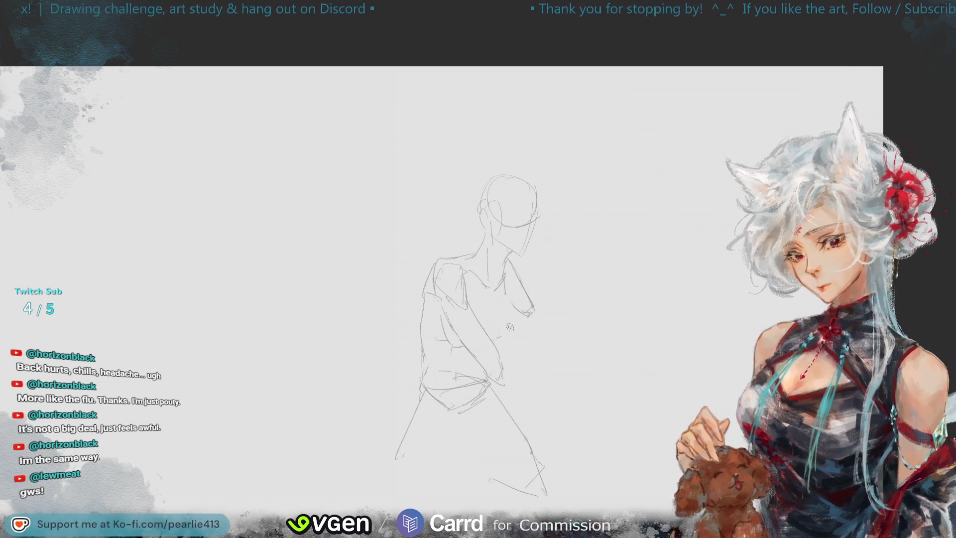
Step: Add a forearm line and redraw the torso's left contour, discarding stray arm and hip strokes
left_click_drag(518, 321, 502, 335)
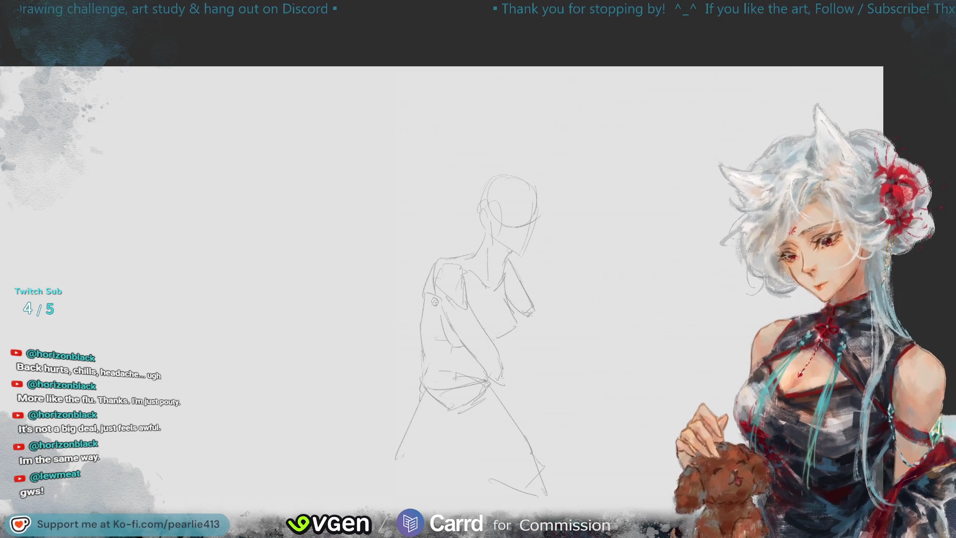
mouse_move(427, 281)
left_mouse_down()
mouse_move(423, 349)
mouse_move(431, 311)
mouse_move(429, 327)
left_mouse_up()
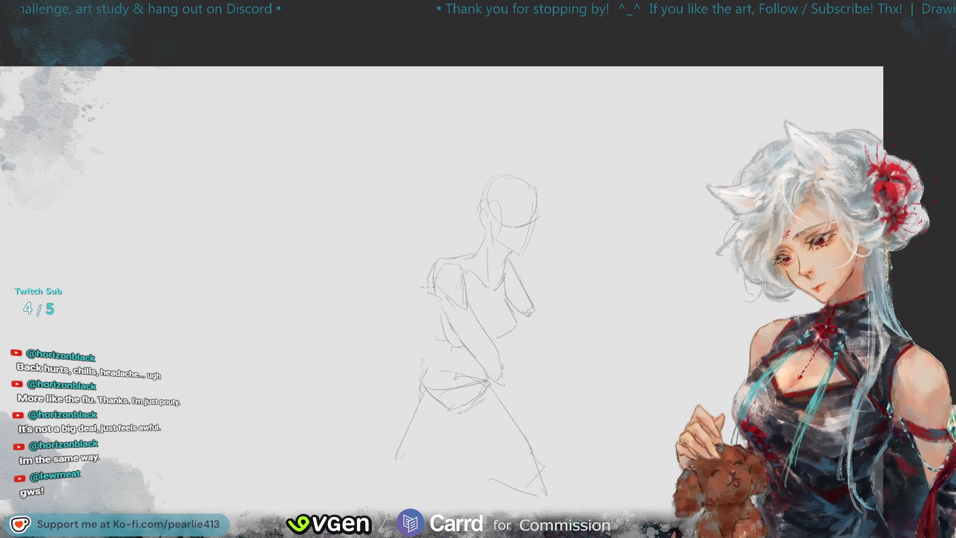
left_click_drag(426, 280, 421, 358)
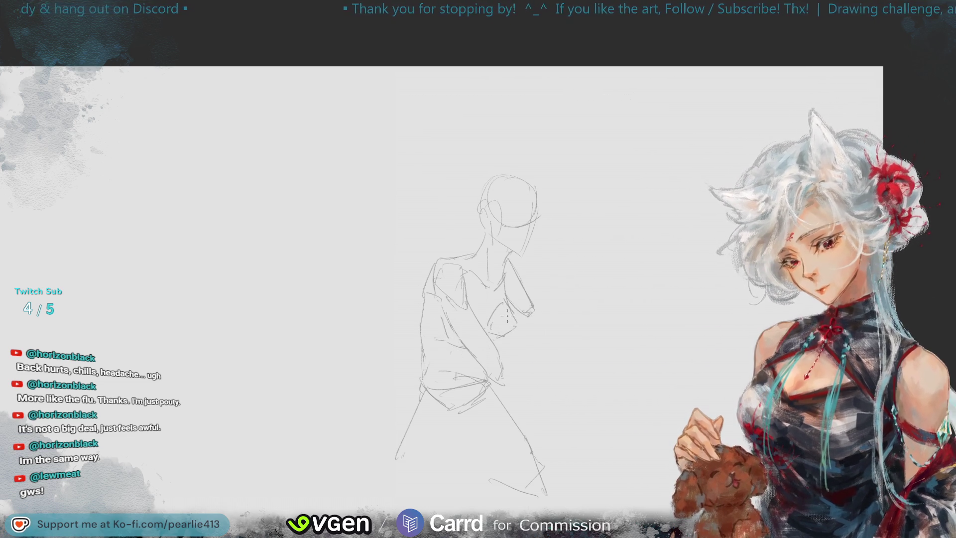
mouse_move(497, 342)
left_mouse_down()
mouse_move(471, 374)
mouse_move(479, 383)
left_mouse_up()
key("ctrl+z")
key("ctrl+z")
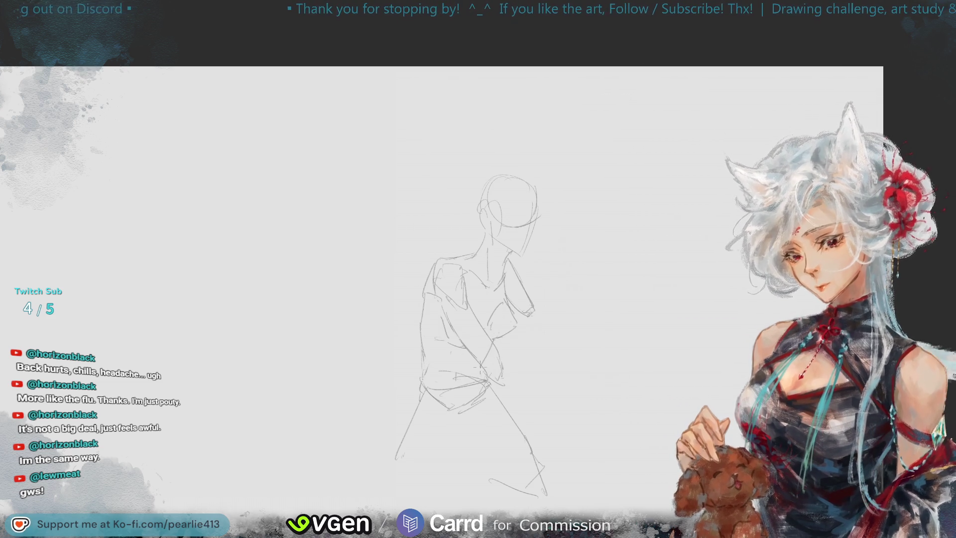
Step: Redraw the left leg as a vertical line with an inner leg line running down-left
left_click_drag(419, 385, 397, 457)
left_click_drag(418, 383, 411, 454)
key("ctrl+z")
left_click_drag(424, 393, 422, 485)
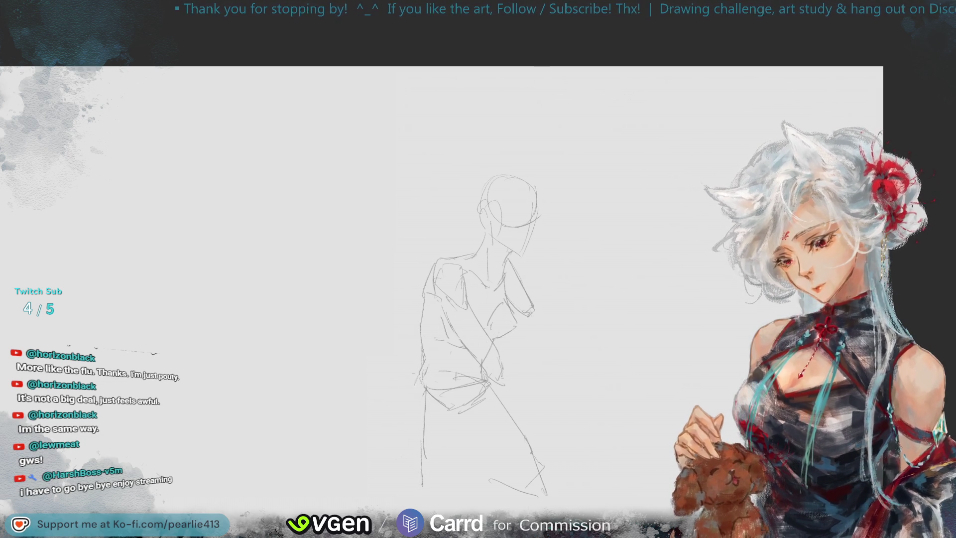
mouse_move(422, 370)
left_mouse_down()
mouse_move(409, 397)
mouse_move(415, 496)
left_mouse_up()
left_click_drag(451, 438, 441, 465)
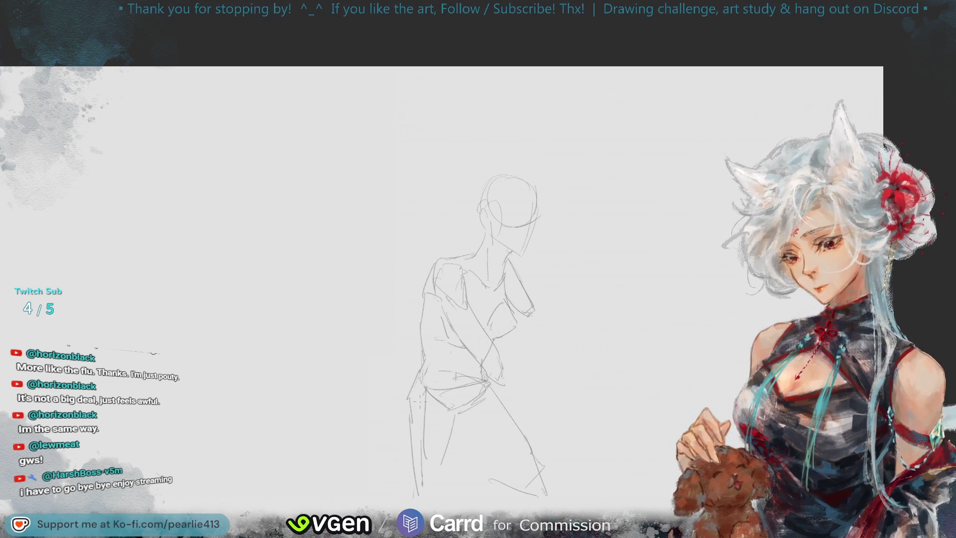
left_click_drag(409, 400, 415, 488)
key("ctrl+z")
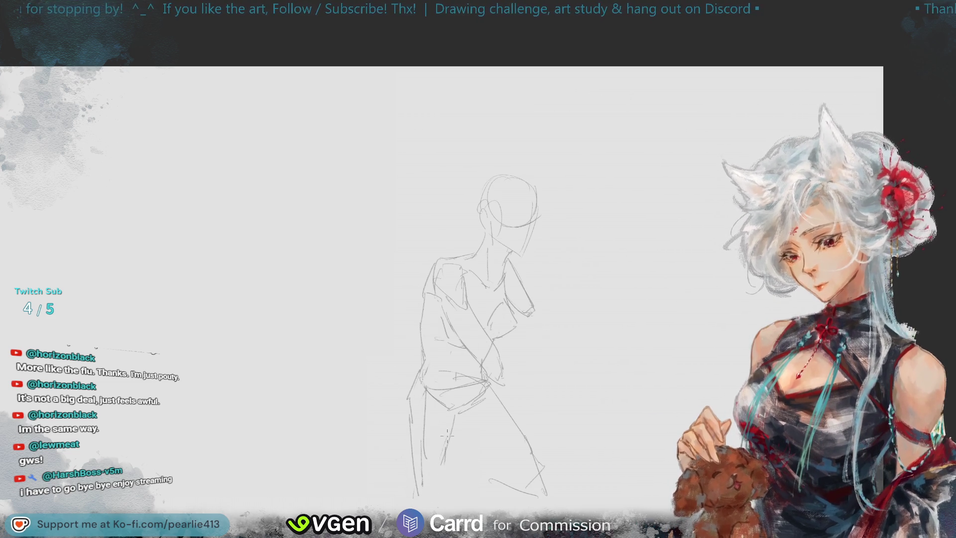
Step: Draw lines along the lower left leg and redo the foot as a shorter stroke
left_click_drag(447, 438, 434, 491)
left_click_drag(452, 432, 448, 471)
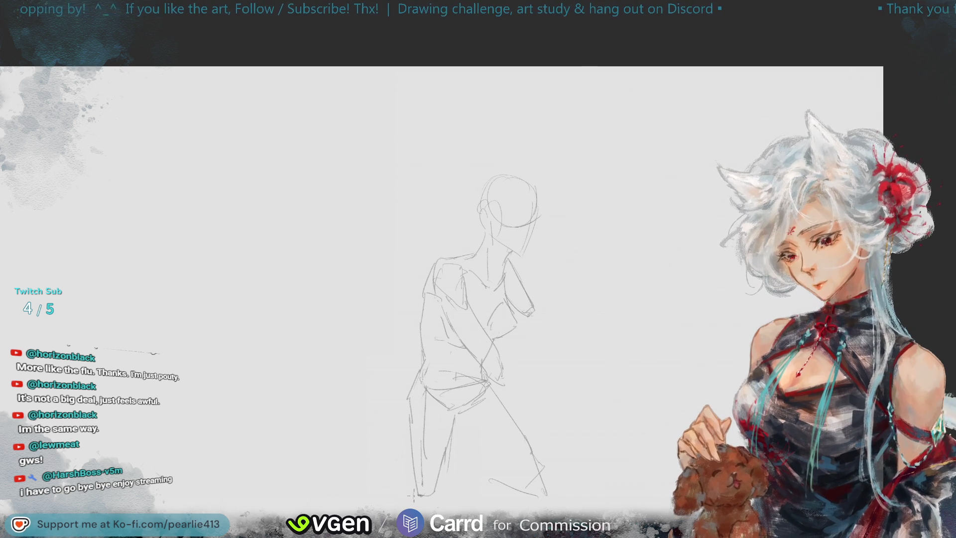
key("ctrl+z")
left_click_drag(413, 478, 405, 497)
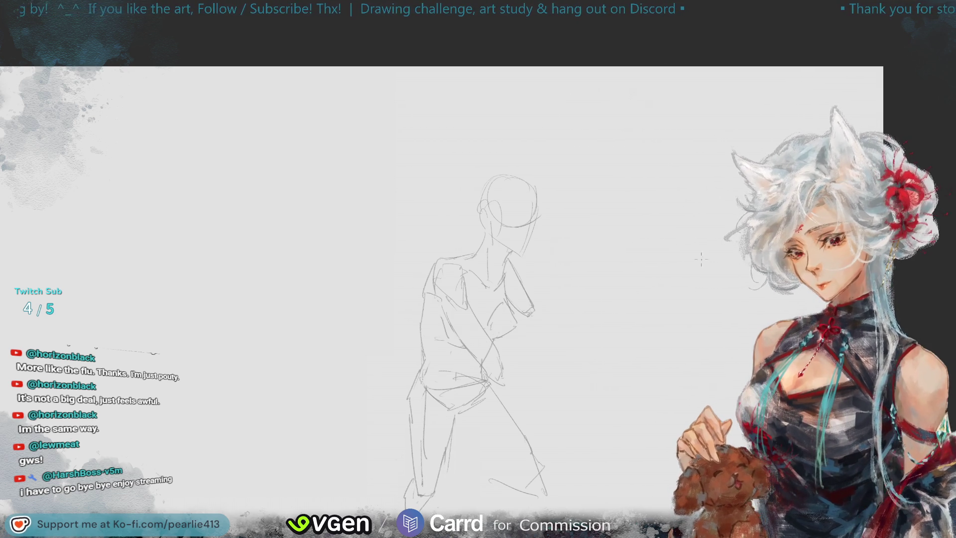
scroll(348, 305, "down", 2)
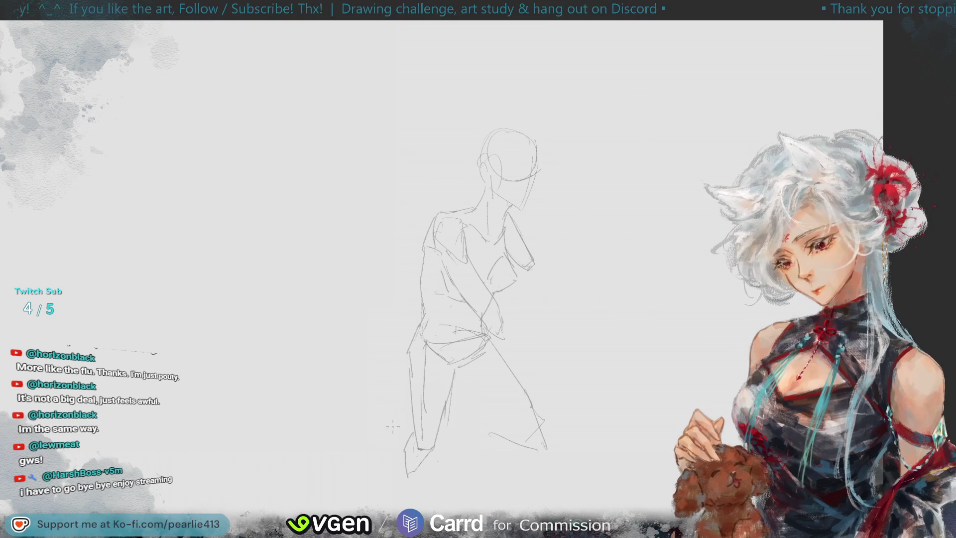
Step: Undo the old lower strokes and sketch new lines for the back leg's foot
key("ctrl+z")
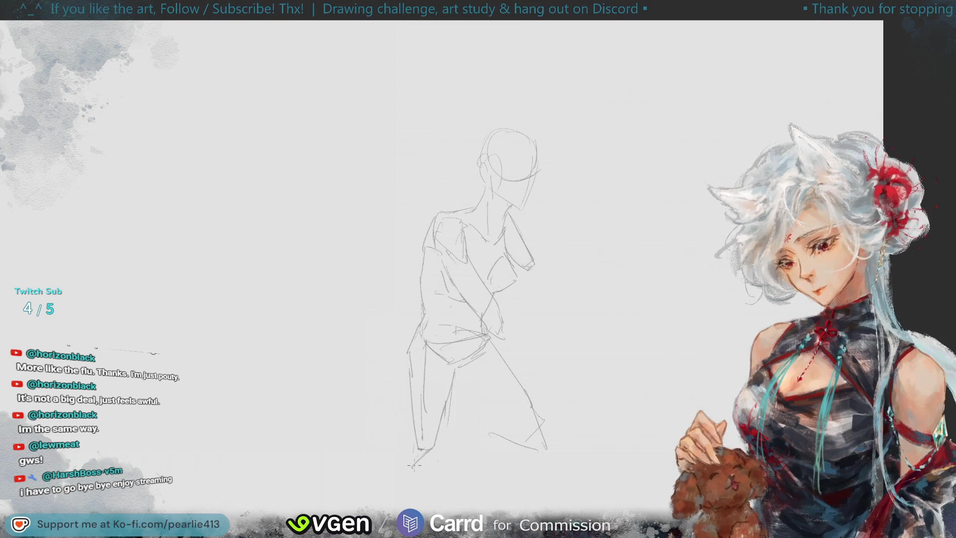
mouse_move(406, 450)
left_mouse_down()
mouse_move(406, 474)
mouse_move(420, 463)
left_mouse_up()
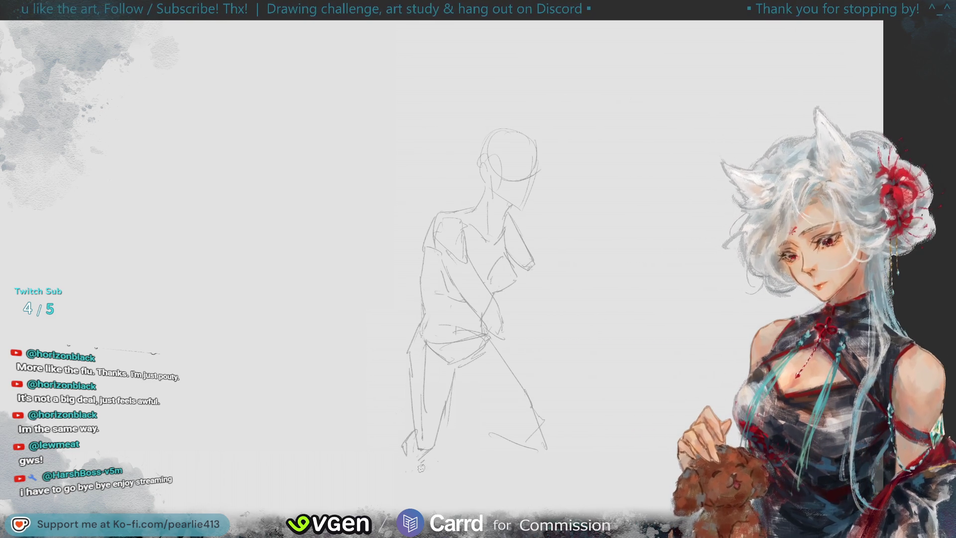
left_click_drag(408, 438, 412, 464)
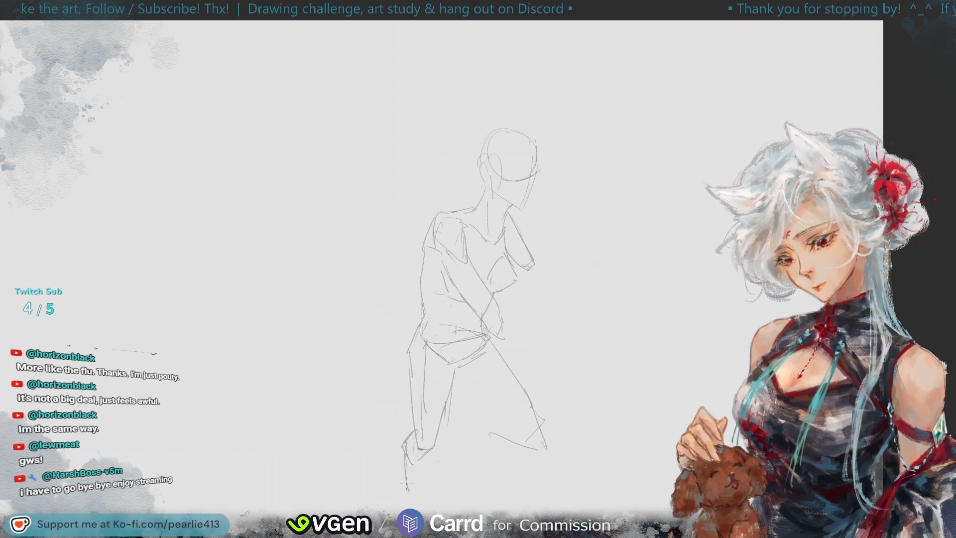
key("ctrl+z")
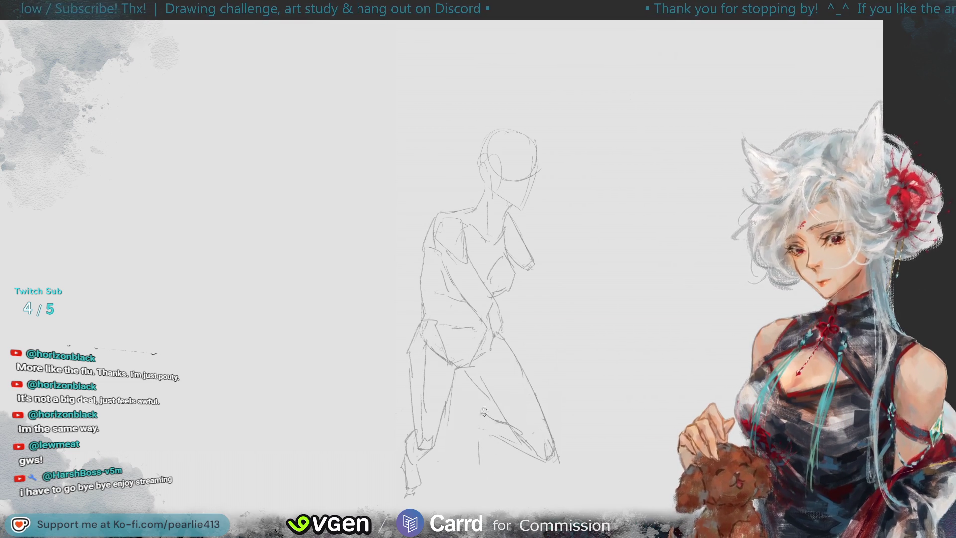
Step: Try knee and lower-leg strokes, undo them, and zoom out to the whole page
mouse_move(483, 419)
left_mouse_down()
mouse_move(501, 423)
mouse_move(473, 448)
mouse_move(473, 424)
mouse_move(476, 448)
left_mouse_up()
key("ctrl+z")
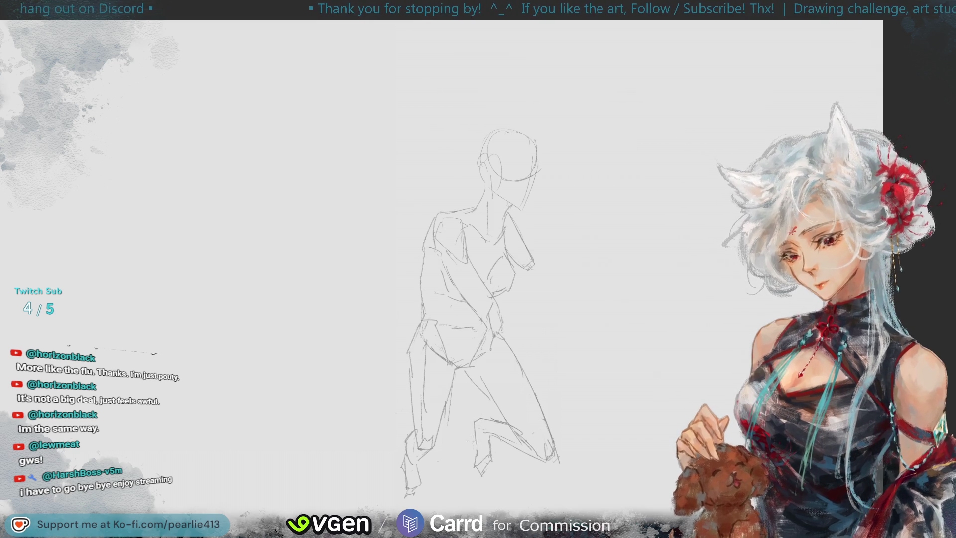
left_click_drag(475, 429, 476, 443)
key("ctrl+z")
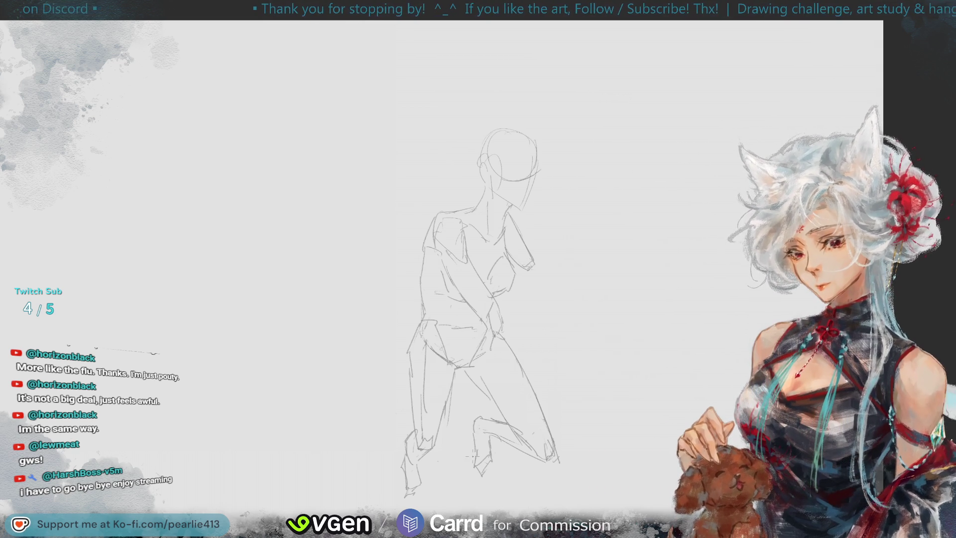
key("ctrl+0")
Step: Check the pose in a mirrored view, then erase the rough lower-leg and foot strokes
key("h")
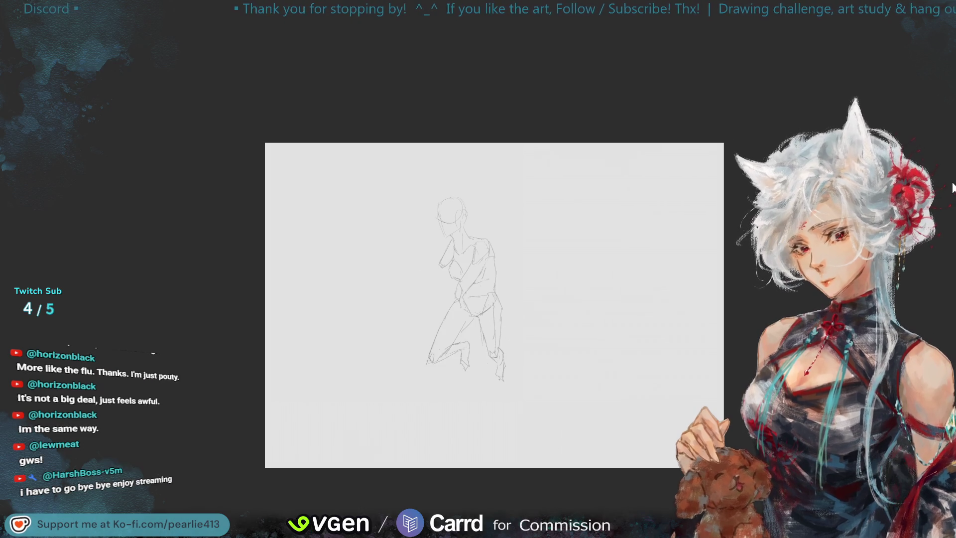
key("h")
key("ctrl+alt+0")
mouse_move(485, 424)
left_mouse_down()
mouse_move(473, 453)
mouse_move(483, 465)
left_mouse_up()
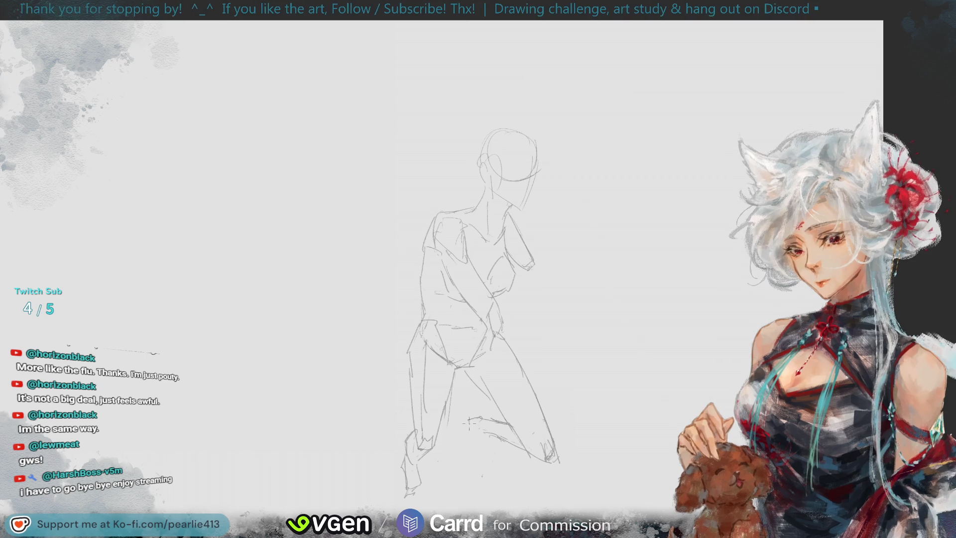
Step: Redraw the calf line below the knee, a knee mark, and an angled lower-leg line
left_click_drag(468, 418, 470, 451)
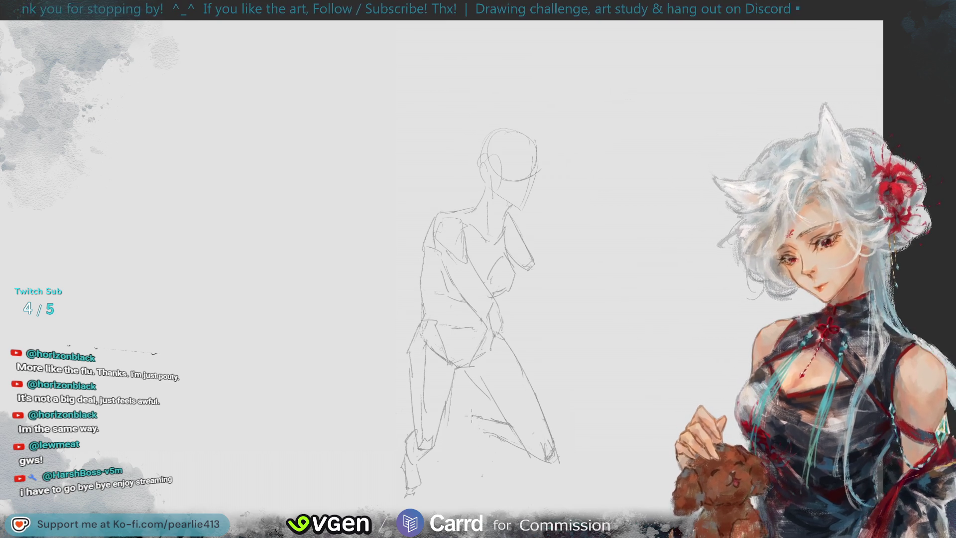
left_click_drag(474, 424, 487, 433)
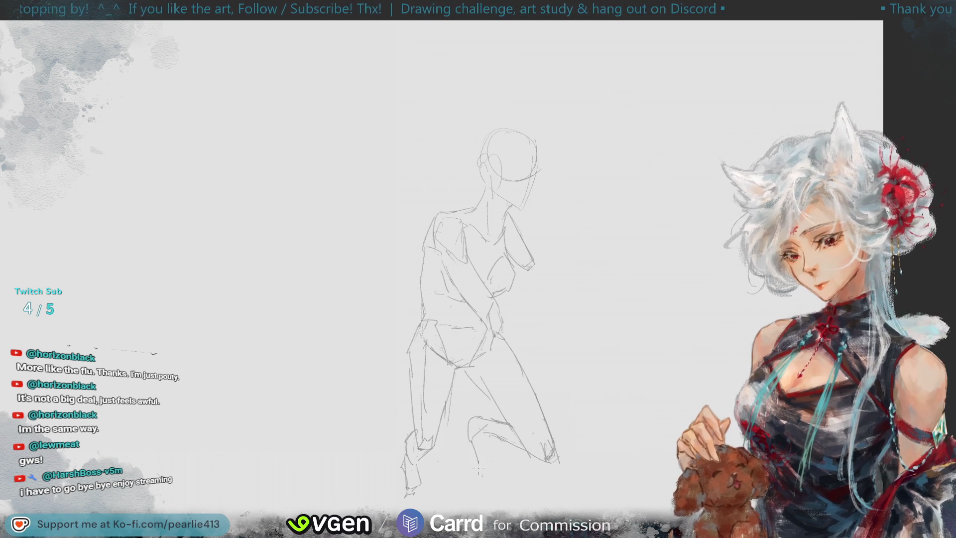
left_click_drag(473, 459, 476, 481)
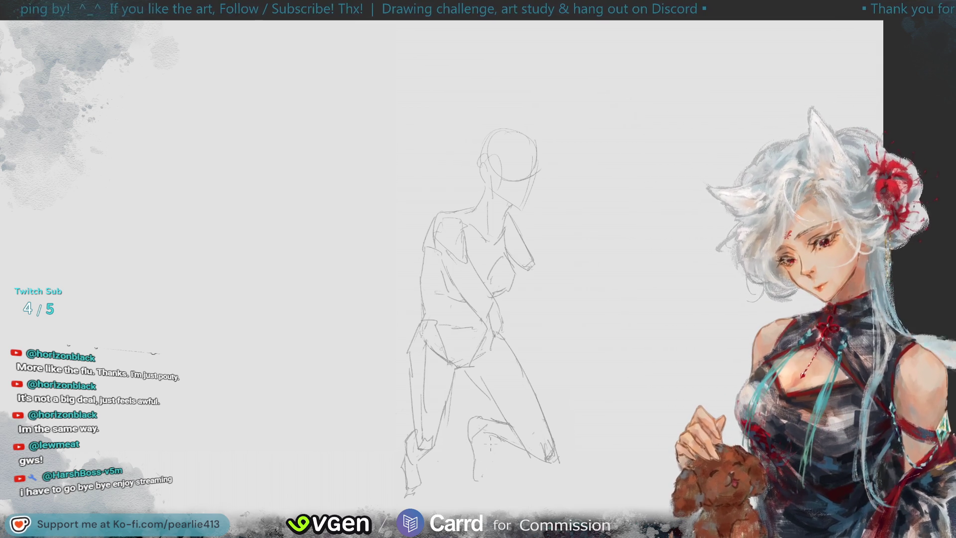
key("ctrl+z")
left_click_drag(490, 436, 476, 475)
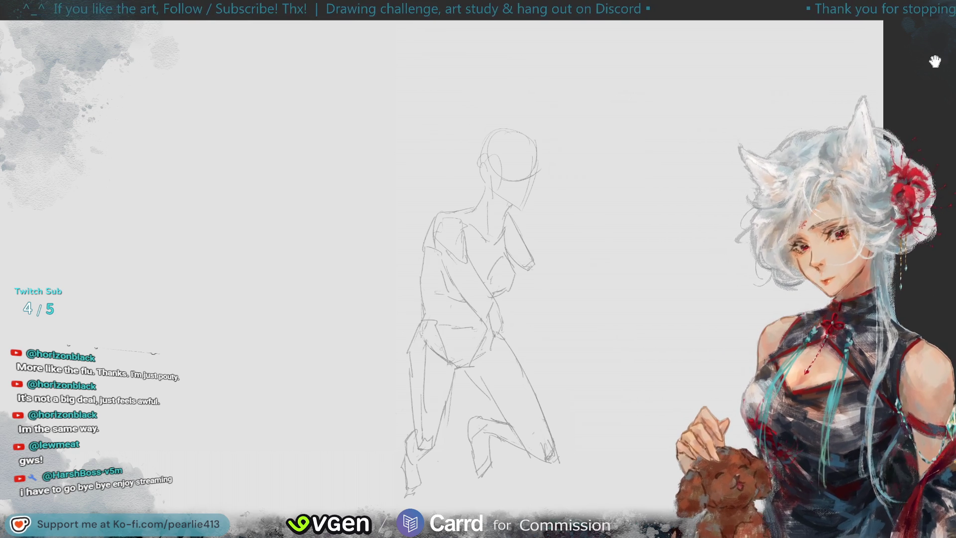
Step: Check the pose mirrored, add short foot strokes, and sketch a short line near the neck
key("m")
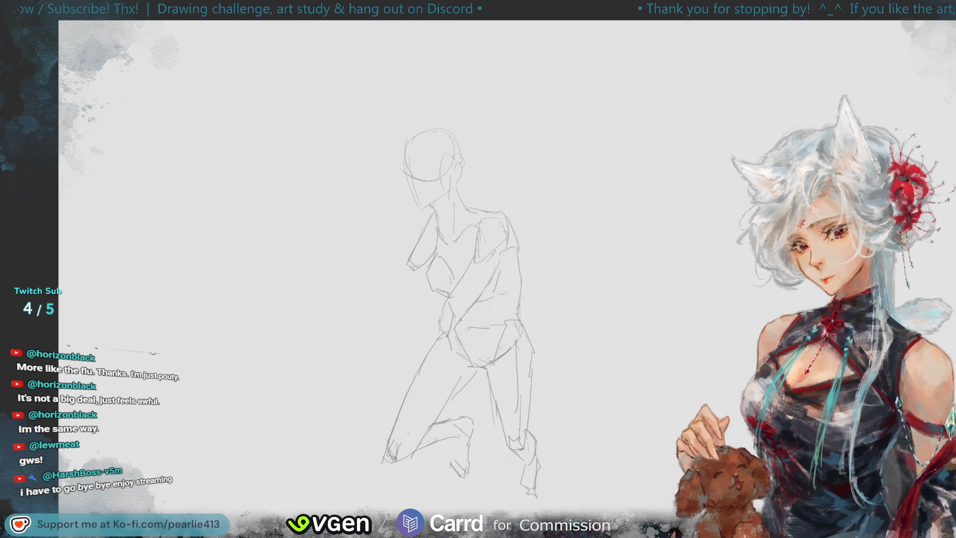
key("m")
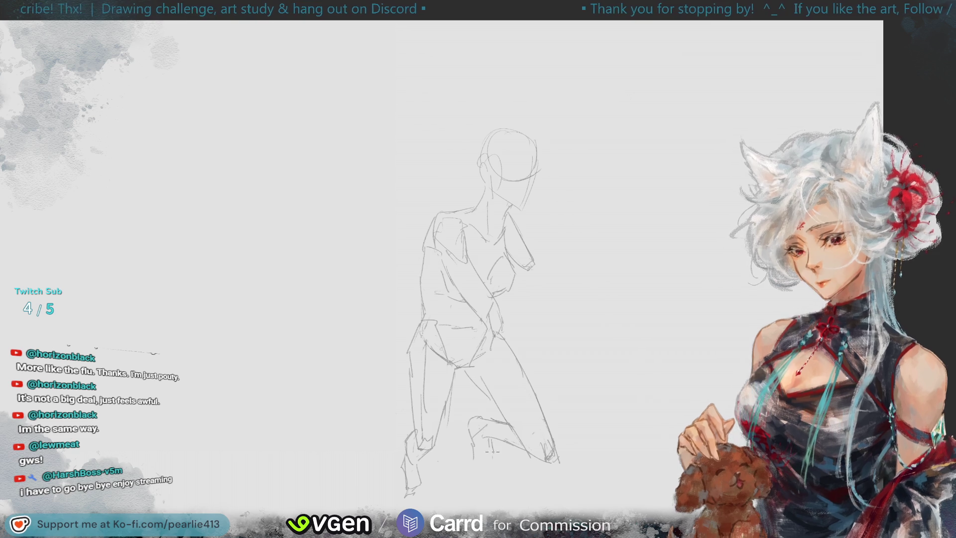
left_click_drag(481, 469, 489, 461)
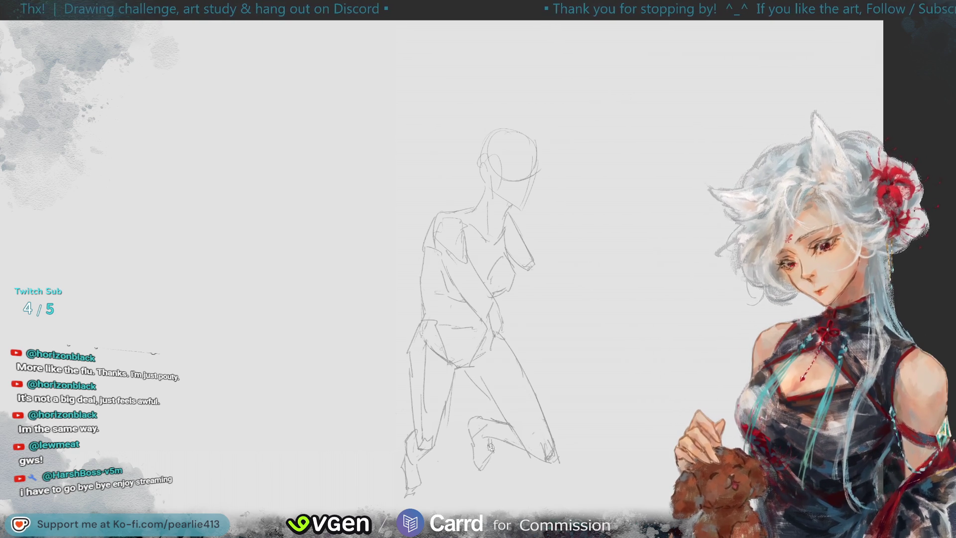
left_click_drag(491, 442, 489, 462)
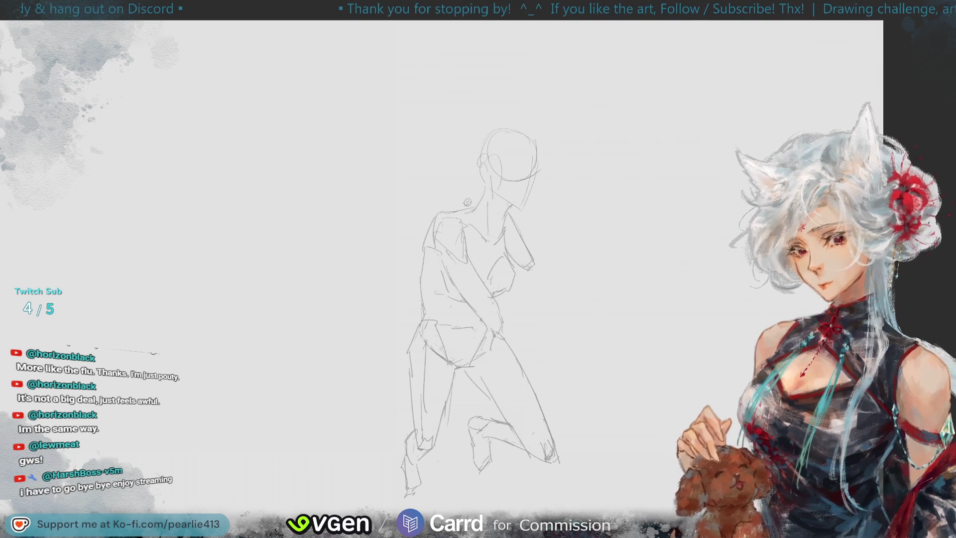
mouse_move(529, 214)
left_mouse_down()
mouse_move(514, 205)
mouse_move(568, 212)
left_mouse_up()
Step: Enlarge the lassoed head slightly, then pencil a torso line to the hip and a hand stroke
left_click(578, 234)
mouse_move(587, 92)
left_mouse_down()
mouse_move(602, 84)
mouse_move(577, 149)
left_mouse_up()
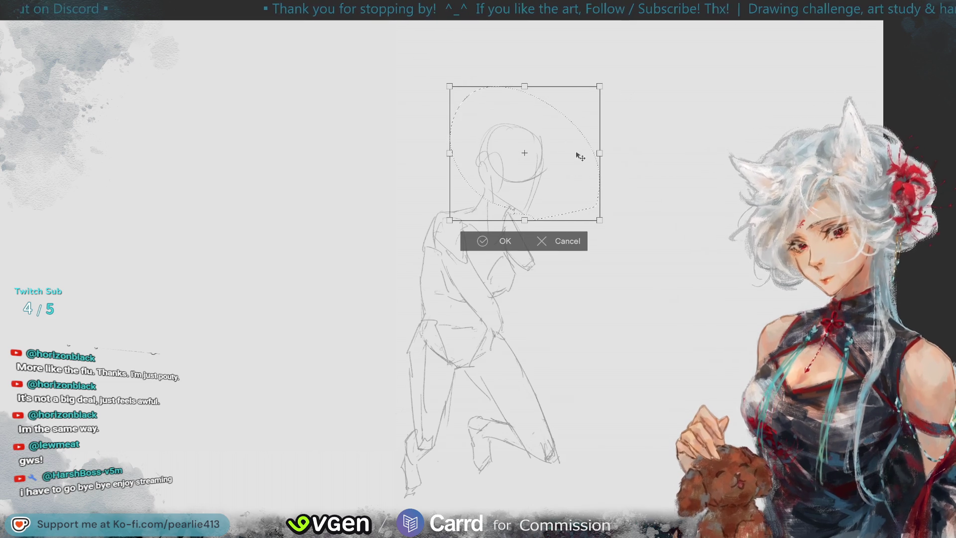
left_click(470, 238)
left_click(403, 245)
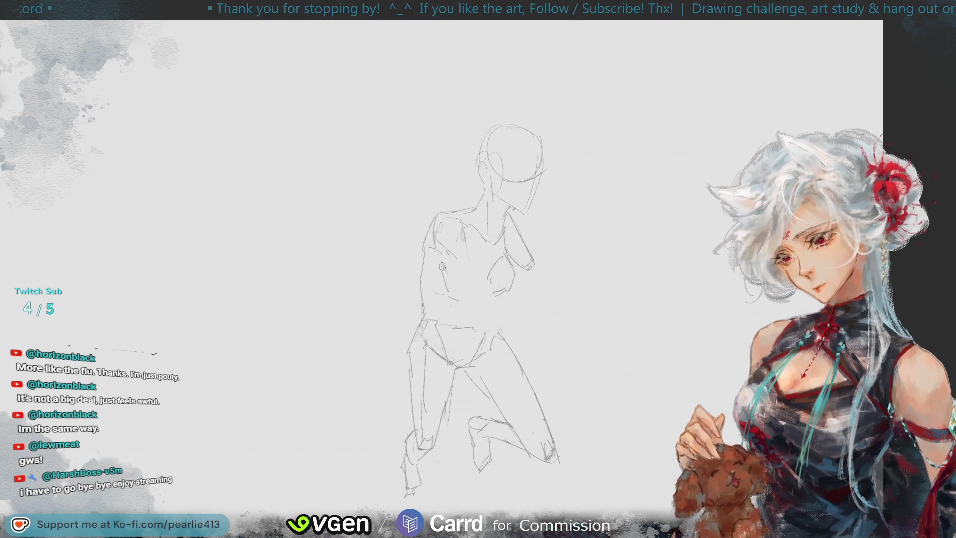
left_click_drag(450, 269, 491, 342)
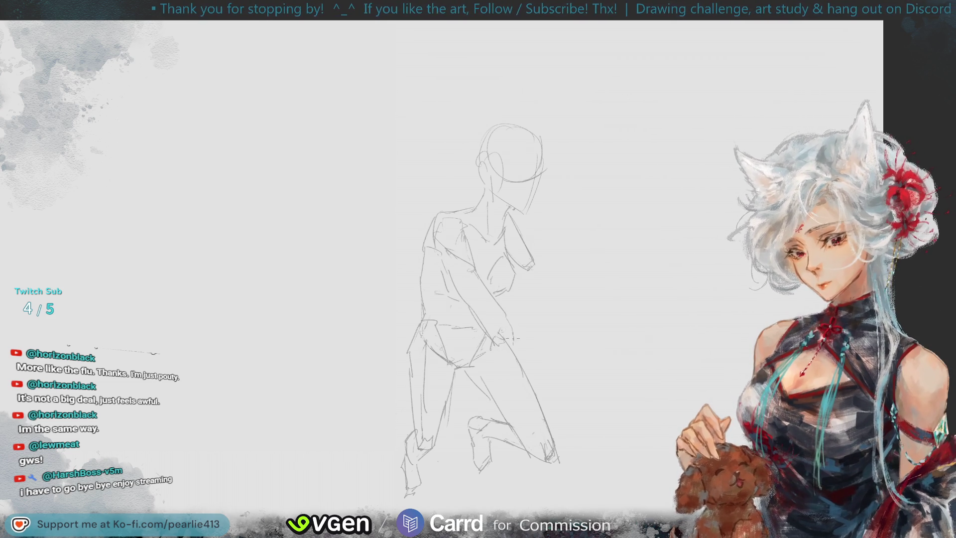
left_click_drag(501, 312, 513, 339)
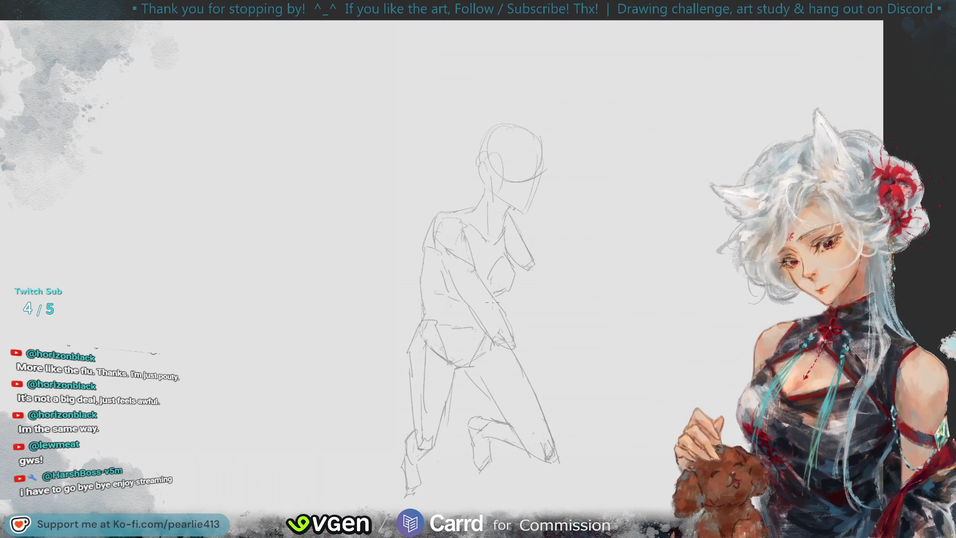
Step: Replace the hand and hip strokes with new chest-to-hip and hip-to-hand lines
key("ctrl+z")
key("ctrl+z")
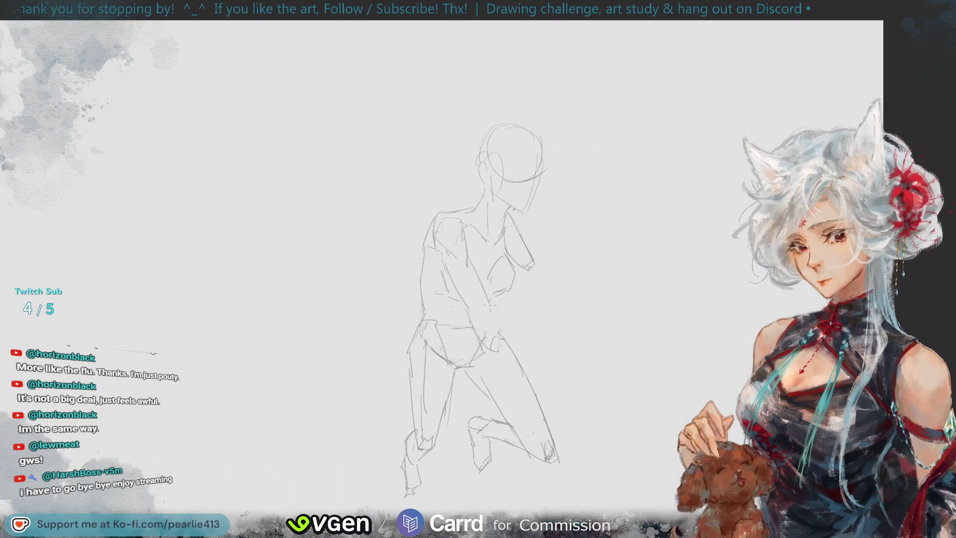
left_click_drag(467, 263, 498, 331)
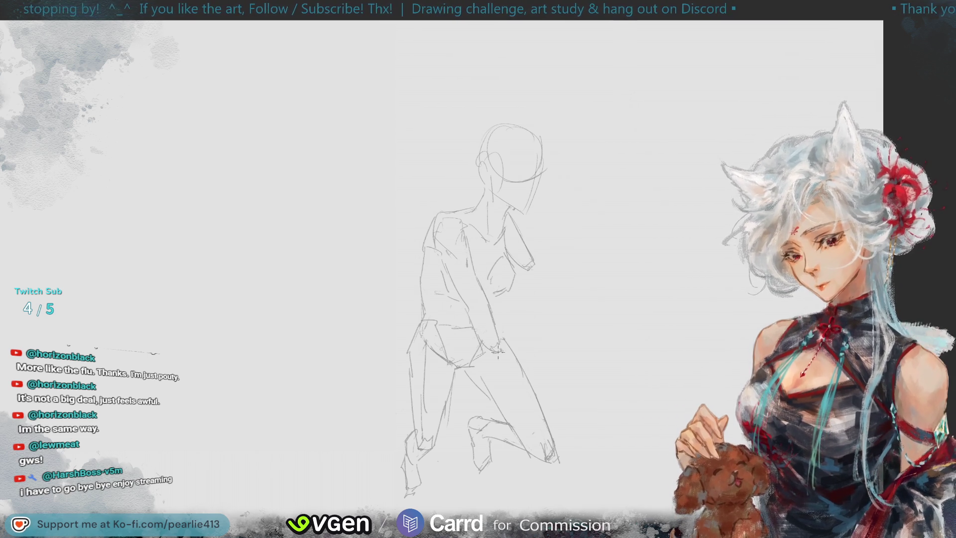
left_click_drag(501, 347, 526, 316)
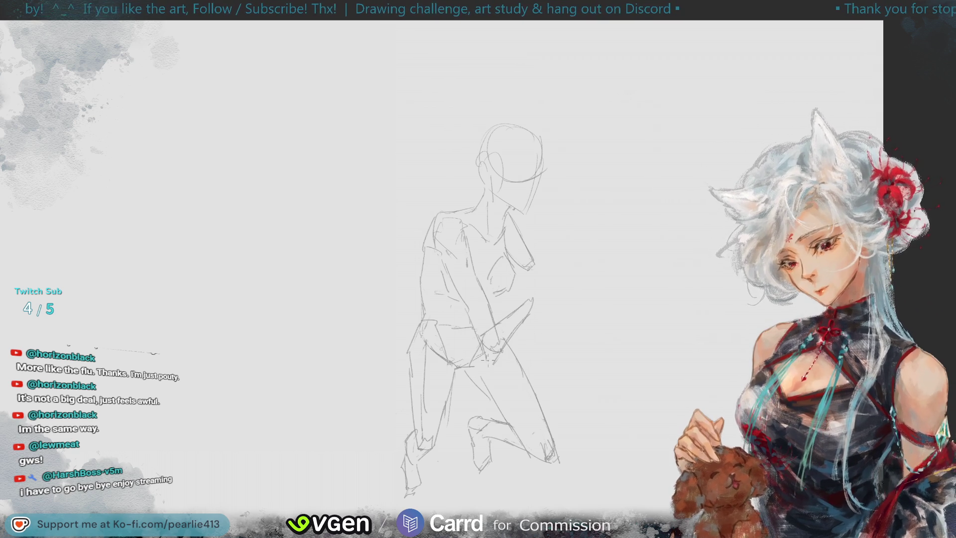
Step: Erase stray strokes around the hip, hand and chest, then zoom out
left_click_drag(490, 349, 500, 339)
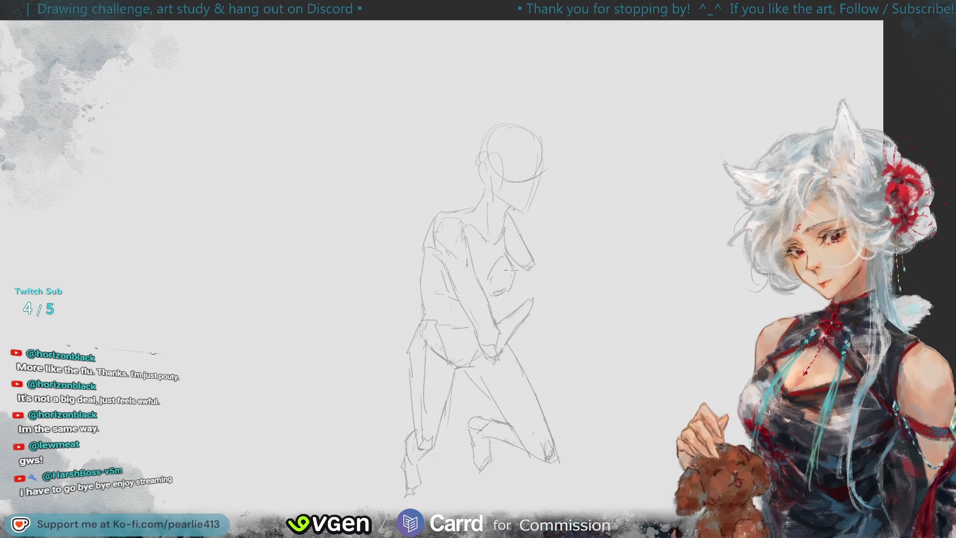
mouse_move(503, 257)
left_mouse_down()
mouse_move(498, 272)
mouse_move(508, 264)
left_mouse_up()
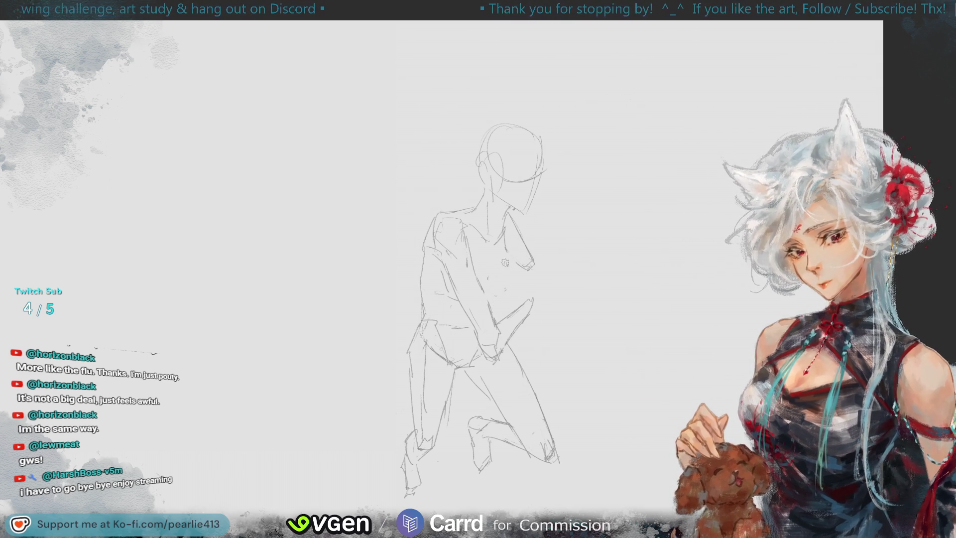
key("ctrl+minus")
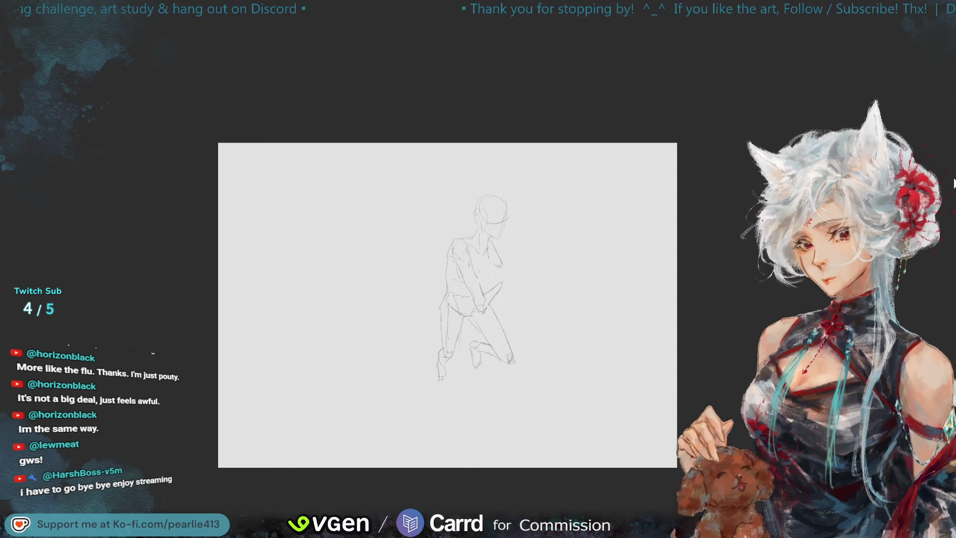
Step: Check the pose in a flipped view, then pencil a new curve across the chest
key("h")
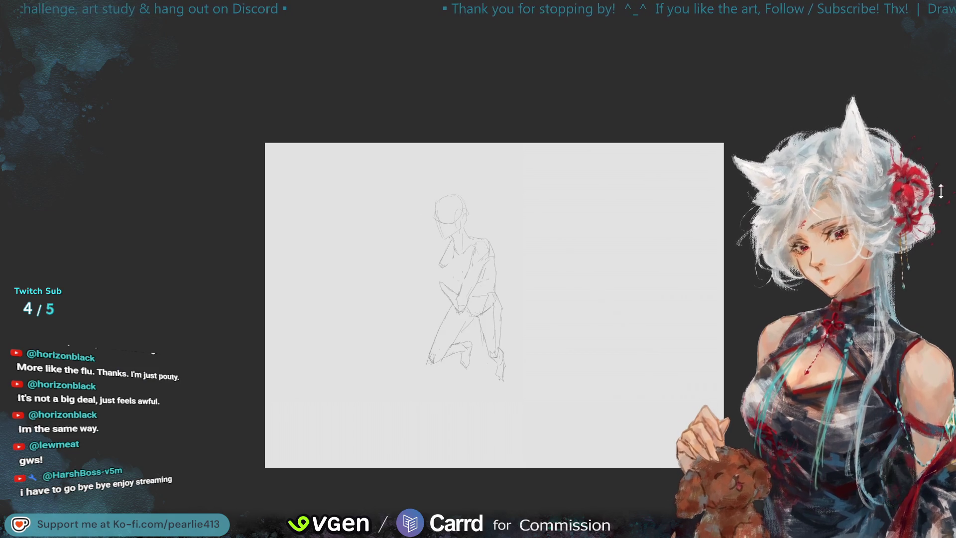
key("h")
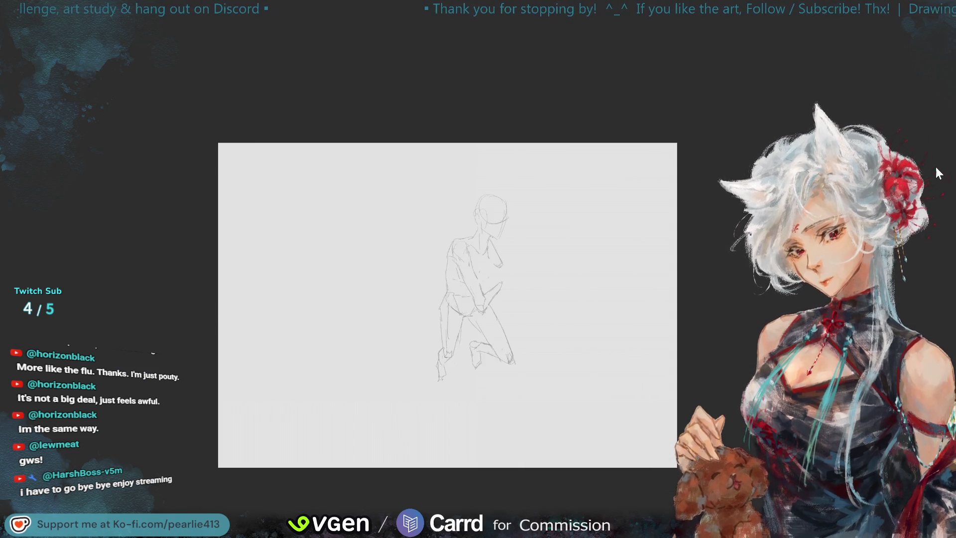
key("ctrl+plus")
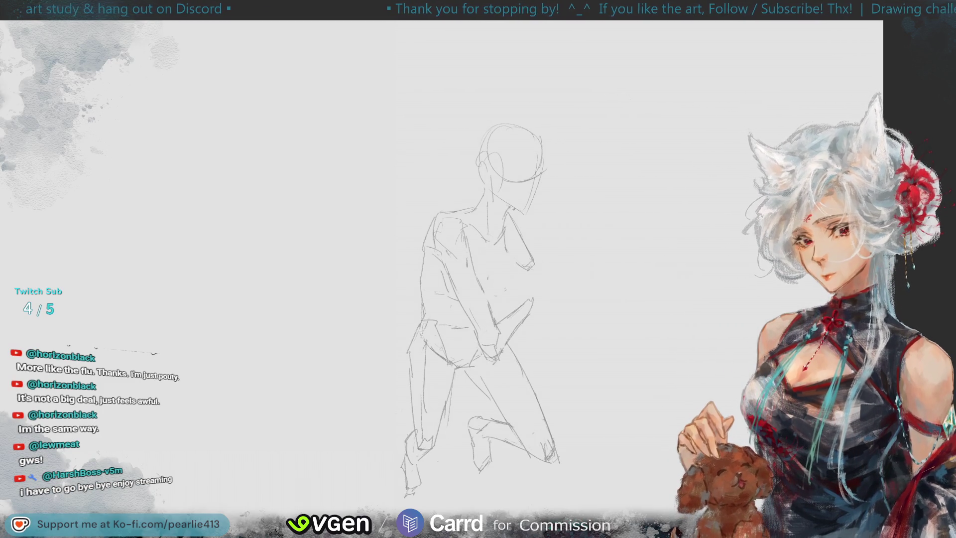
mouse_move(508, 257)
left_mouse_down()
mouse_move(512, 291)
mouse_move(377, 378)
mouse_move(593, 428)
mouse_move(558, 306)
mouse_move(525, 297)
left_mouse_up()
Step: Nudge the selected hips and legs slightly upward, commit the transform, and deselect
key("ctrl+t")
left_click_drag(537, 454, 530, 452)
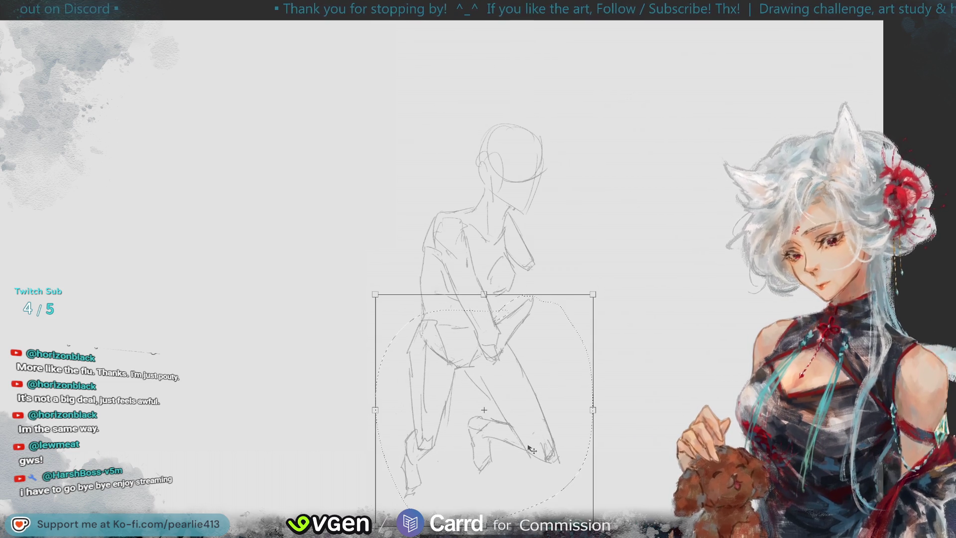
key("Return")
key("ctrl+d")
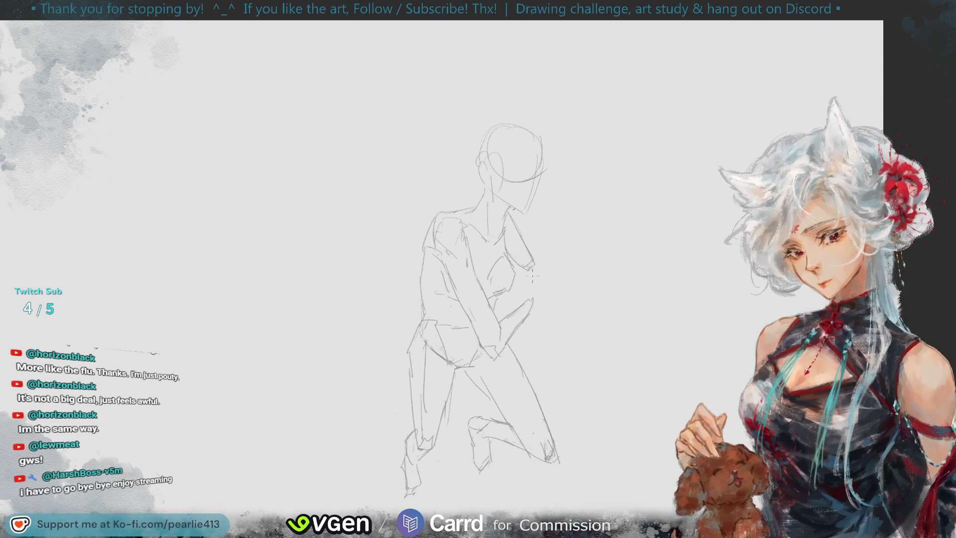
Step: Sketch the extended forearm from the raised elbow, redoing strokes until its edges sit right
mouse_move(523, 255)
left_mouse_down()
mouse_move(529, 272)
mouse_move(551, 280)
mouse_move(582, 314)
left_mouse_up()
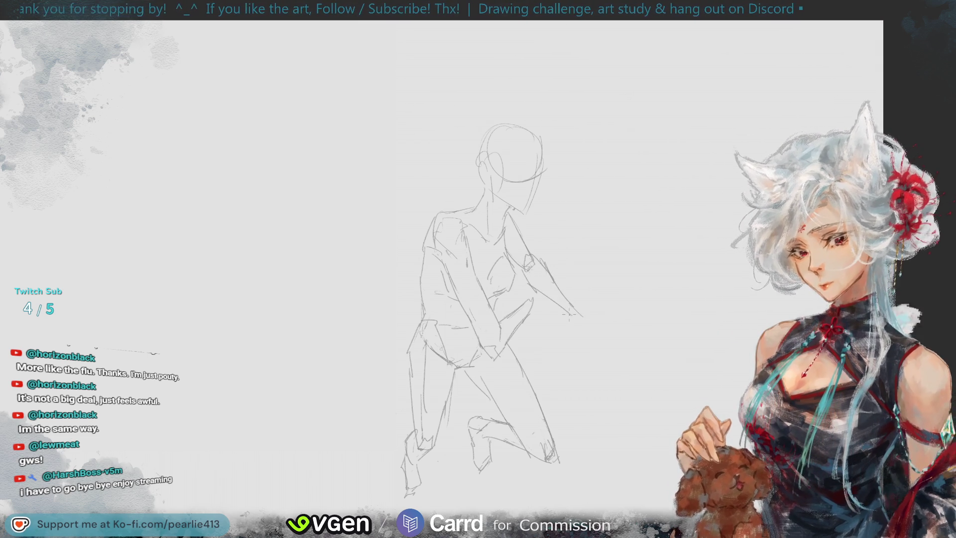
key("ctrl+z")
key("ctrl+z")
left_click_drag(535, 285, 574, 317)
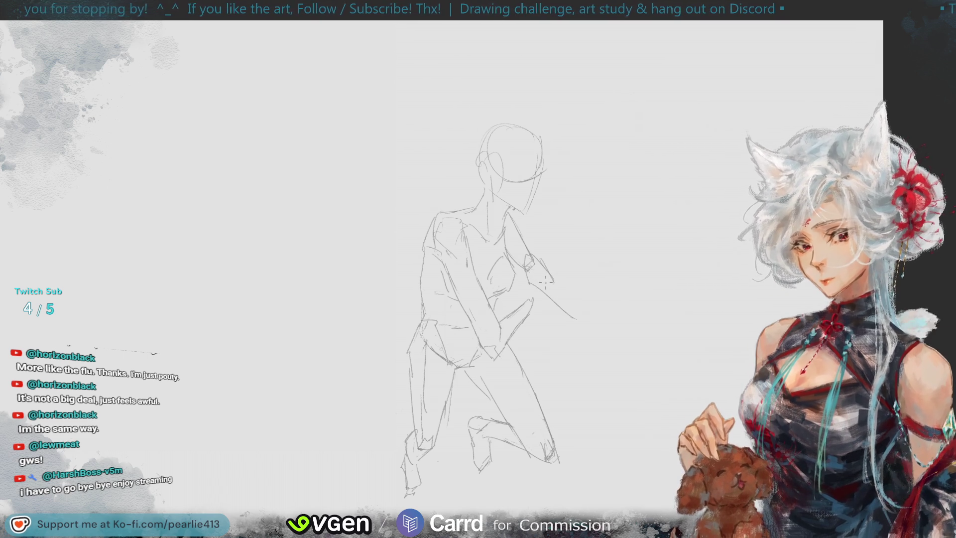
key("ctrl+z")
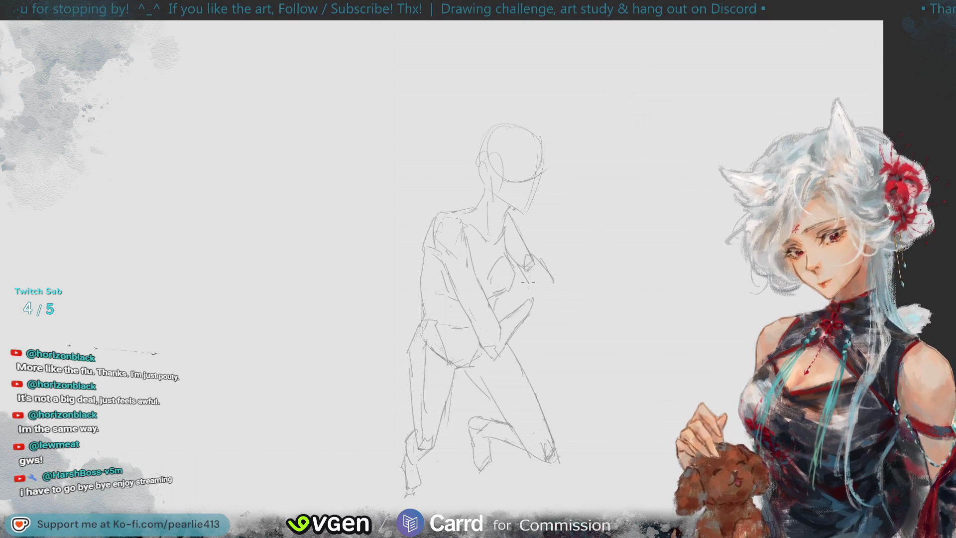
left_click_drag(528, 283, 565, 303)
left_click_drag(547, 261, 571, 303)
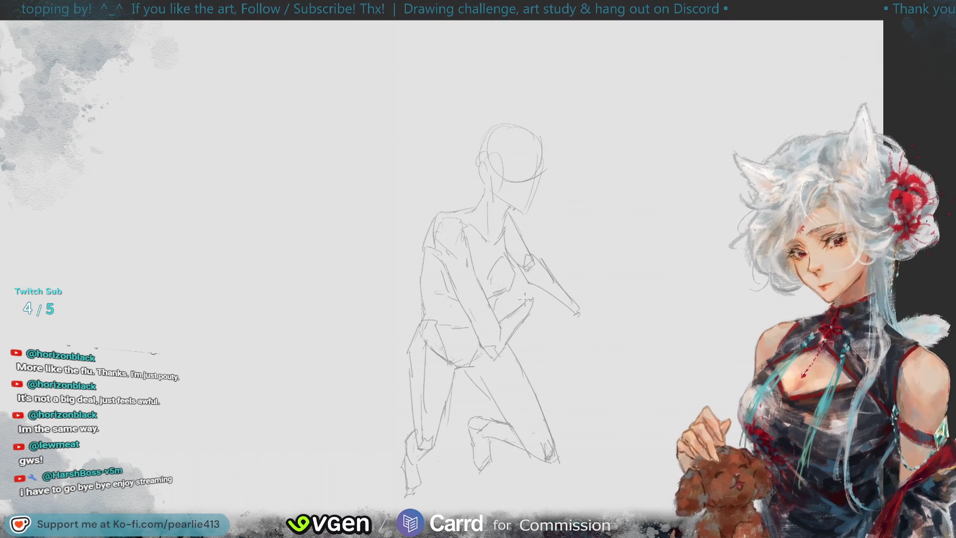
Step: Draw the fist and the small held object at the hand tip, then fit the page
mouse_move(522, 305)
left_mouse_down()
mouse_move(541, 286)
mouse_move(539, 312)
left_mouse_up()
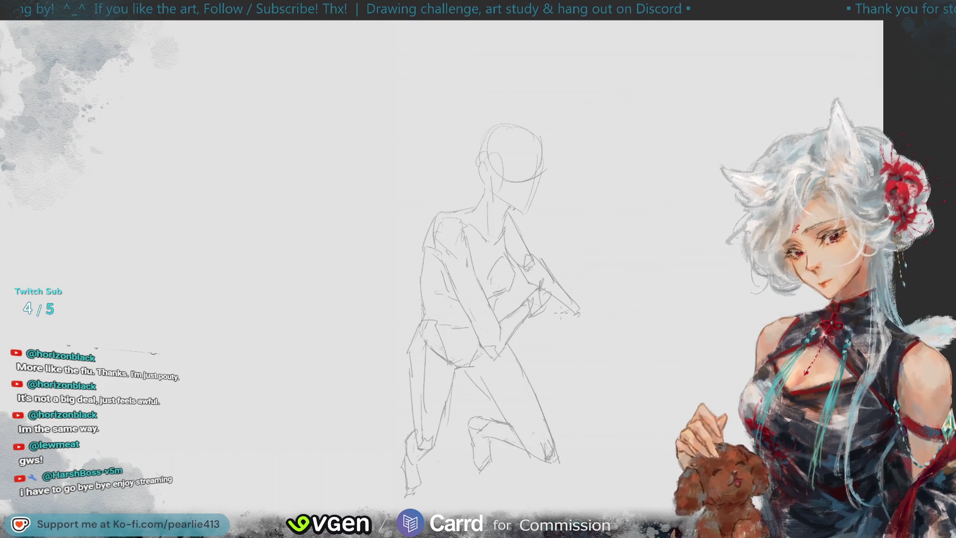
key("ctrl+z")
mouse_move(568, 313)
left_mouse_down()
mouse_move(576, 293)
mouse_move(591, 312)
left_mouse_up()
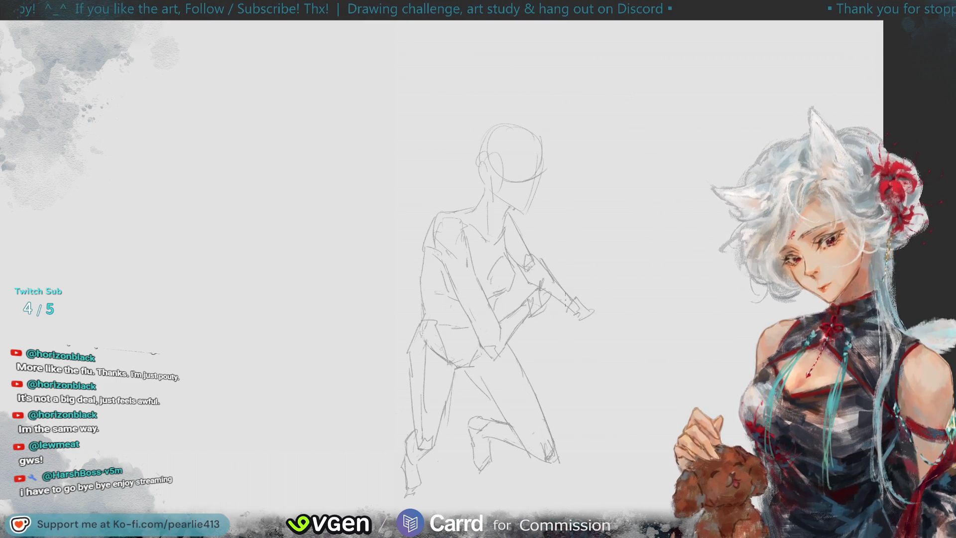
key("ctrl+z")
key("ctrl+z")
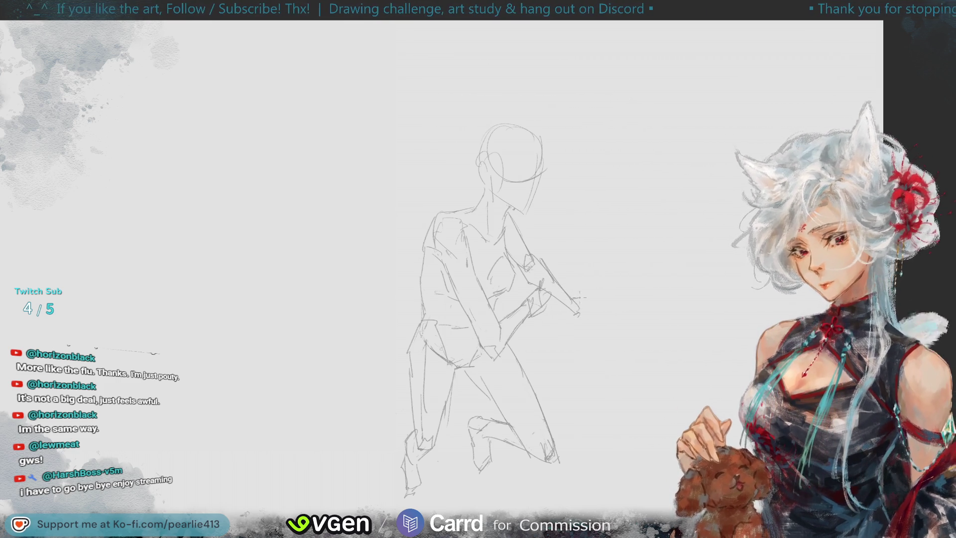
left_click_drag(564, 305, 591, 323)
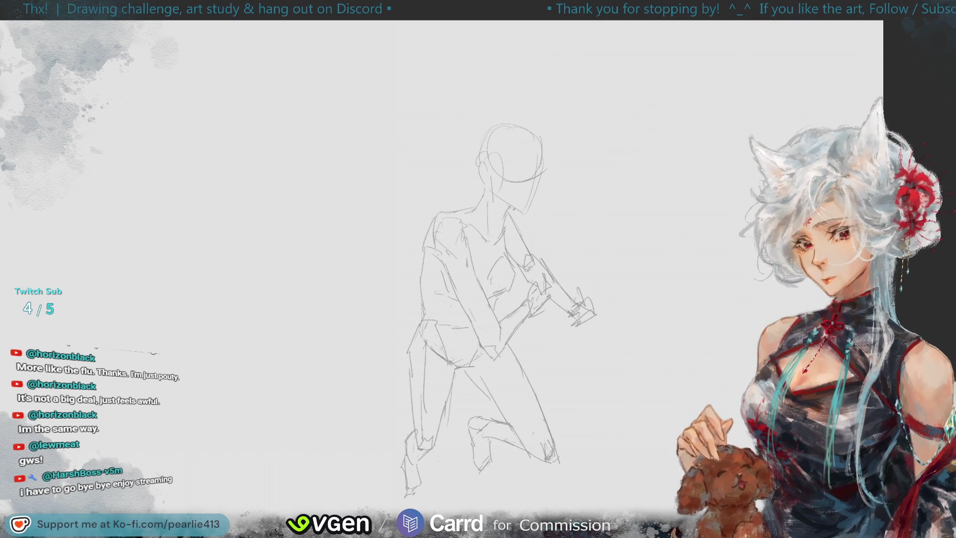
key("ctrl+0")
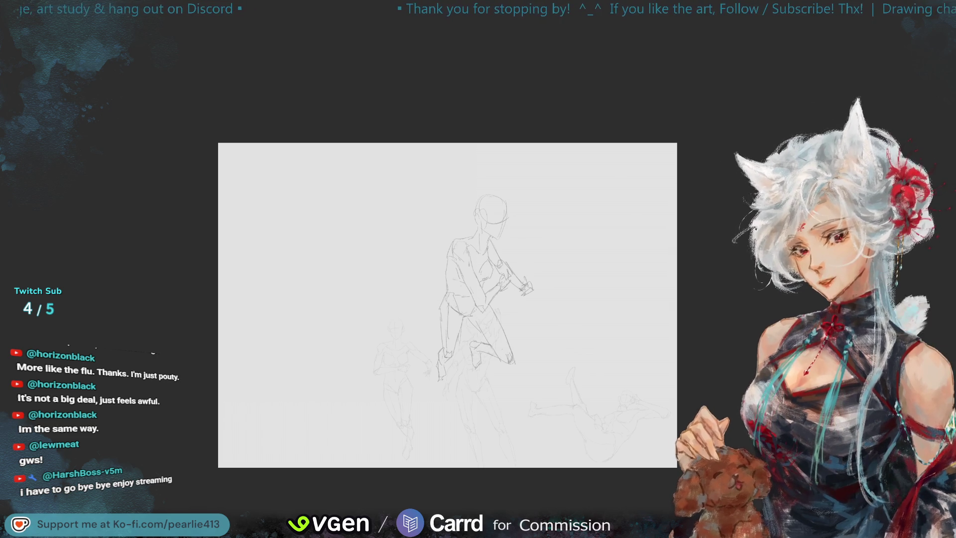
key("ctrl+plus")
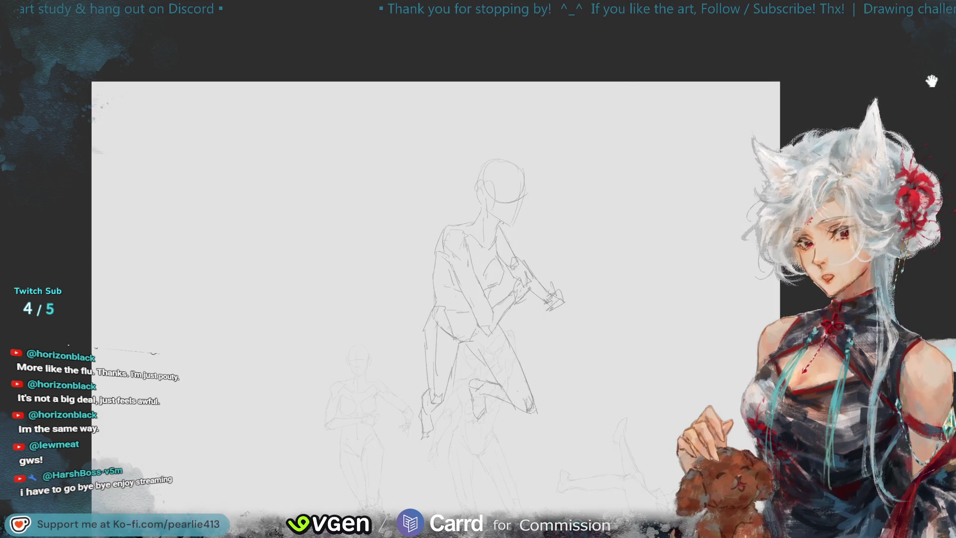
key("ctrl+t")
left_click_drag(555, 314, 346, 349)
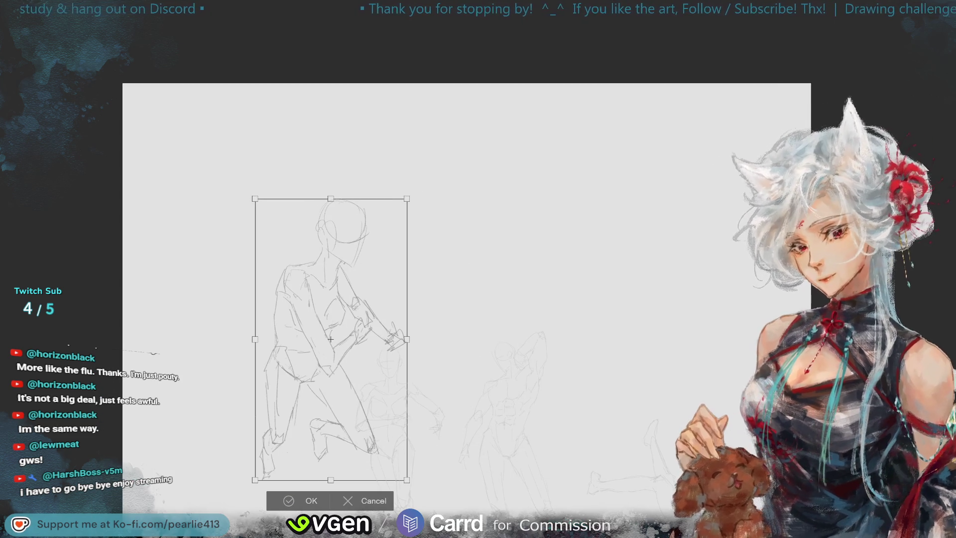
scroll(819, 142, "down", 2)
mouse_move(543, 187)
left_mouse_down()
mouse_move(465, 313)
mouse_move(440, 336)
mouse_move(469, 331)
mouse_move(486, 279)
mouse_move(461, 316)
mouse_move(470, 359)
mouse_move(473, 349)
mouse_move(449, 394)
mouse_move(463, 333)
left_mouse_up()
left_click_drag(461, 367, 458, 367)
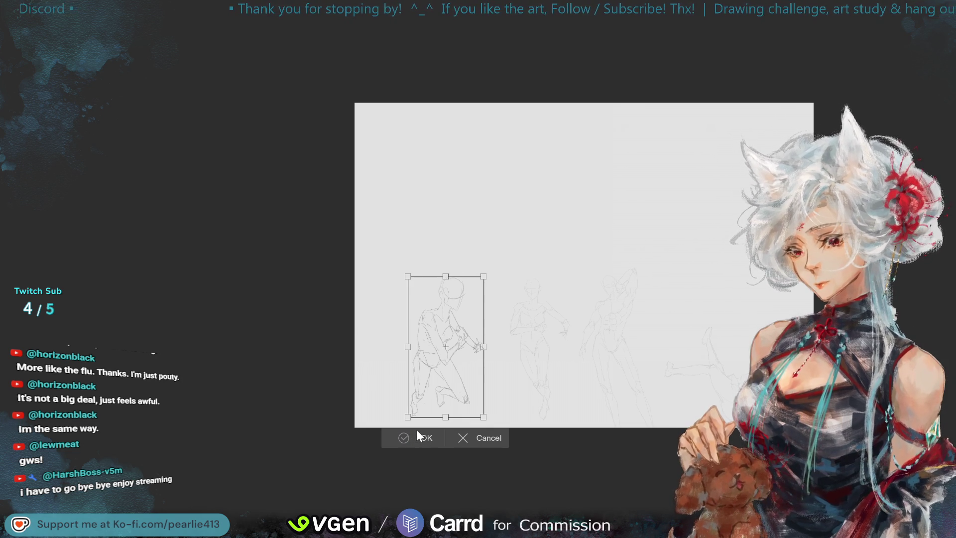
left_click(462, 438)
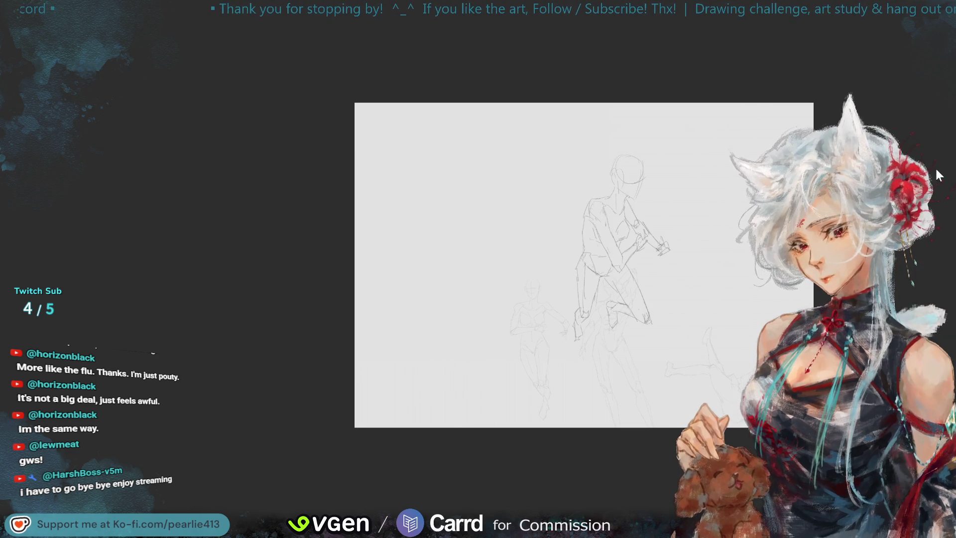
Step: Zoom out and check the page composition in a mirrored view
scroll(937, 171, "up", 3)
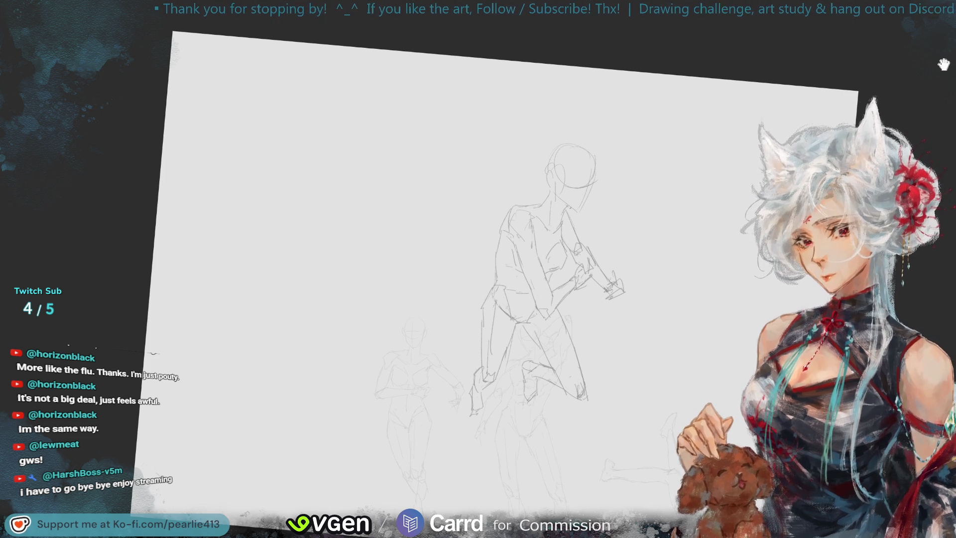
key("minus")
key("m")
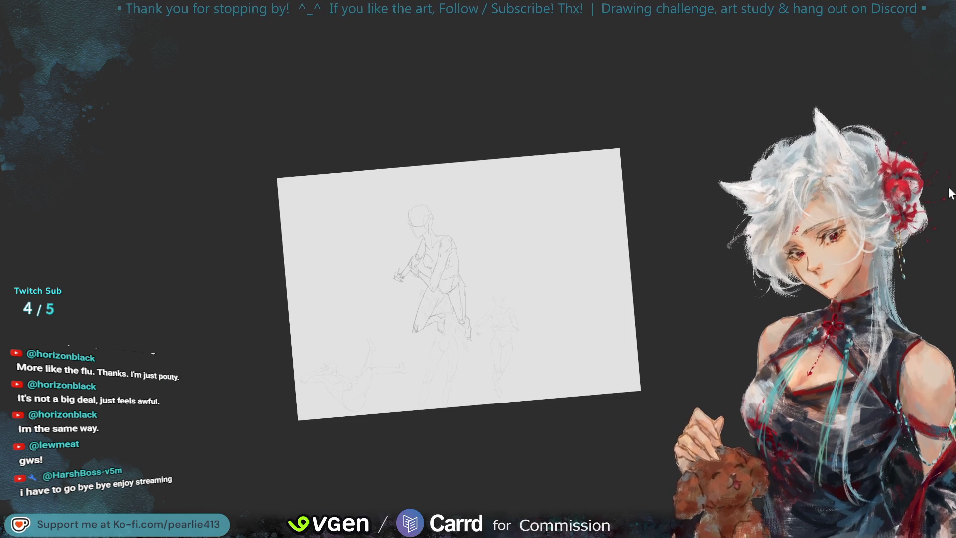
key("m")
key("plus")
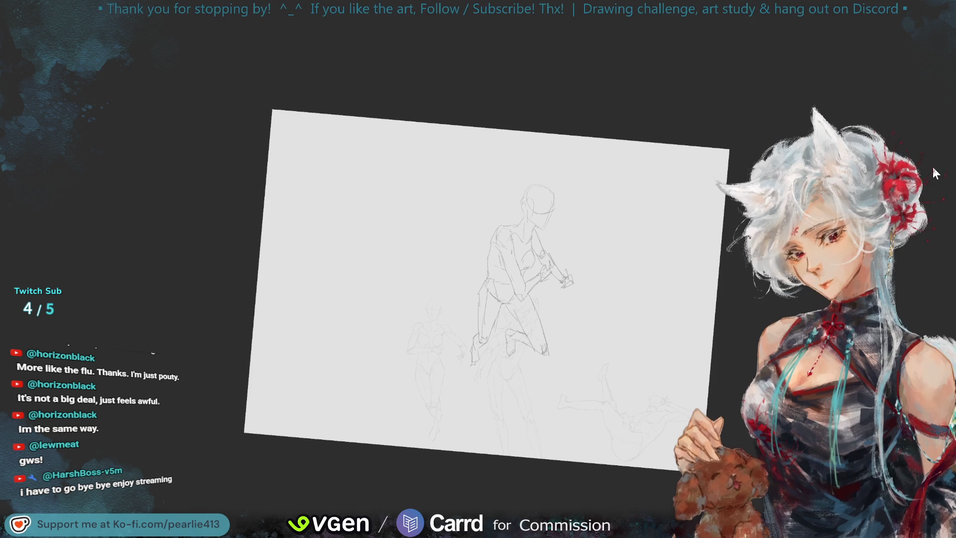
Step: Move the kneeling figure left beside the other studies, then level and recheck the view
key("ctrl+t")
mouse_move(537, 300)
left_mouse_down()
mouse_move(473, 309)
mouse_move(378, 369)
mouse_move(370, 398)
left_mouse_up()
left_click(332, 463)
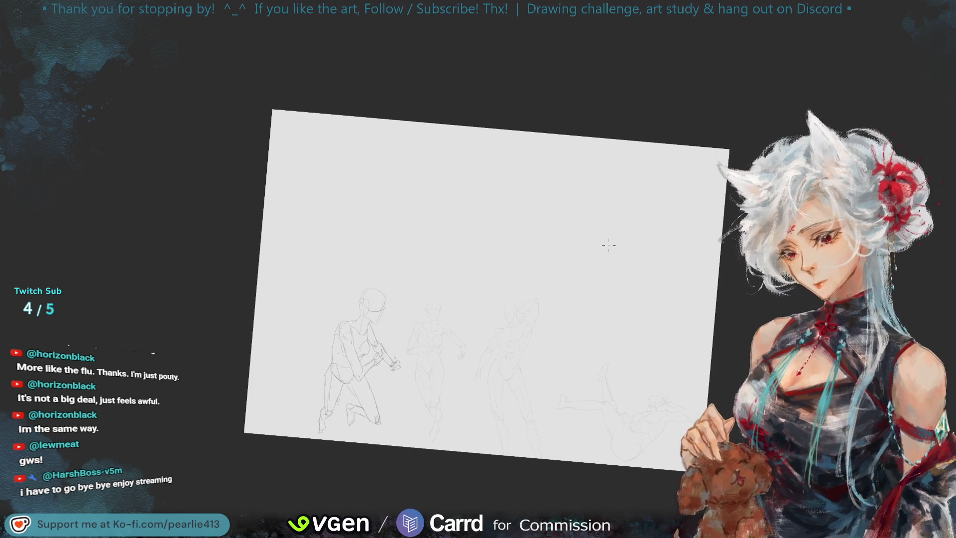
key("ctrl+0")
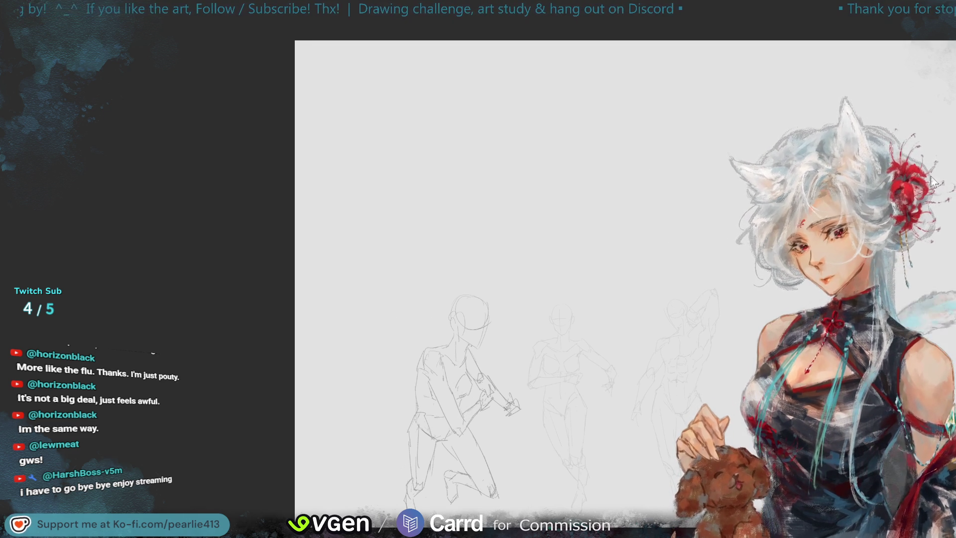
key("ctrl+minus")
key("h")
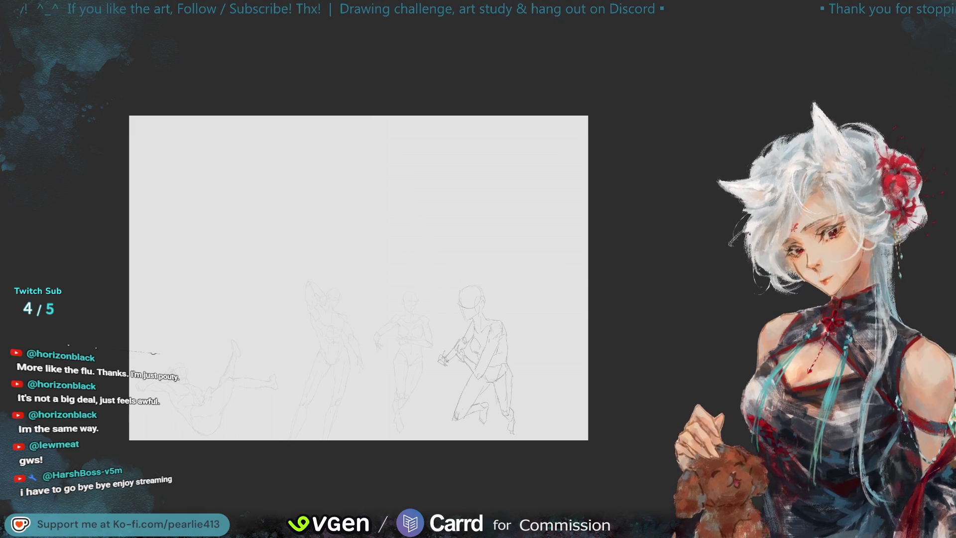
key("h")
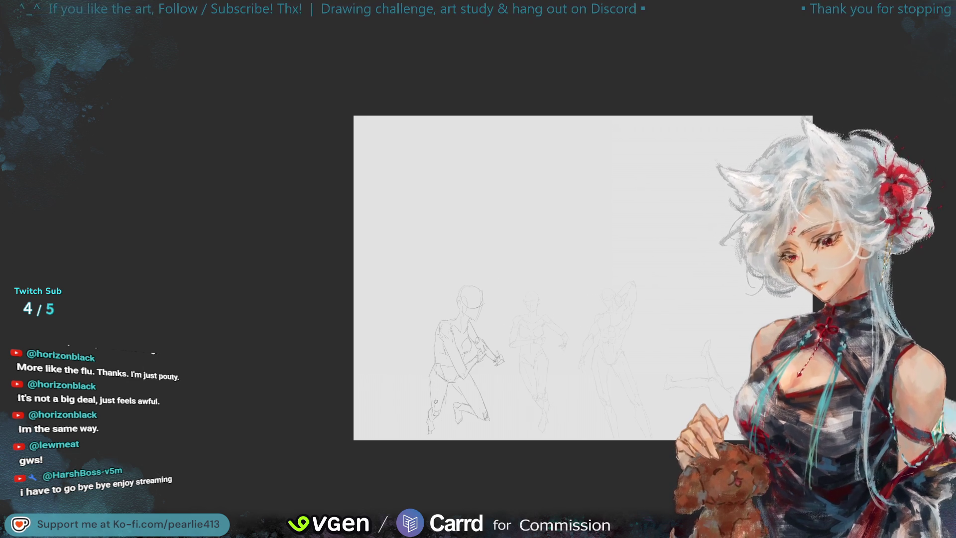
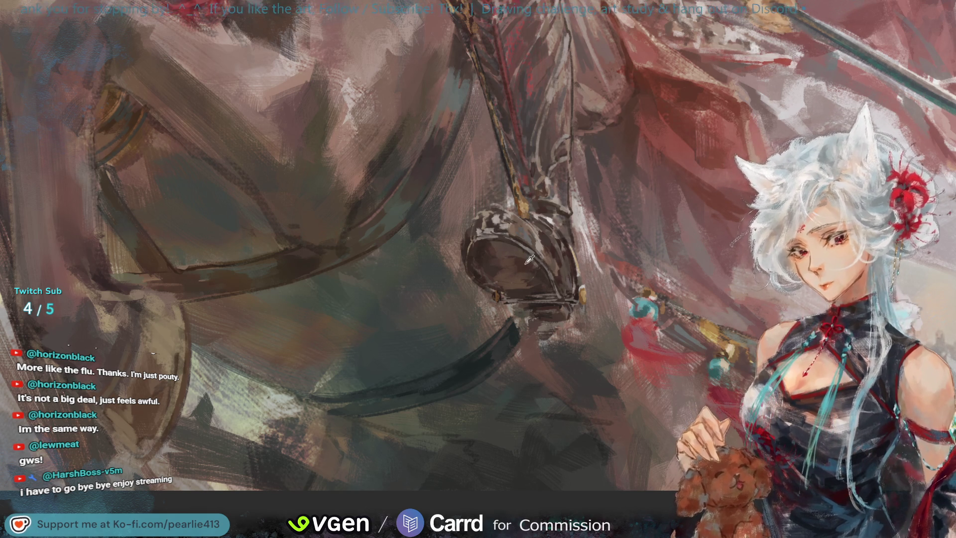
Step: Mirror the painting view horizontally
left_click(528, 268)
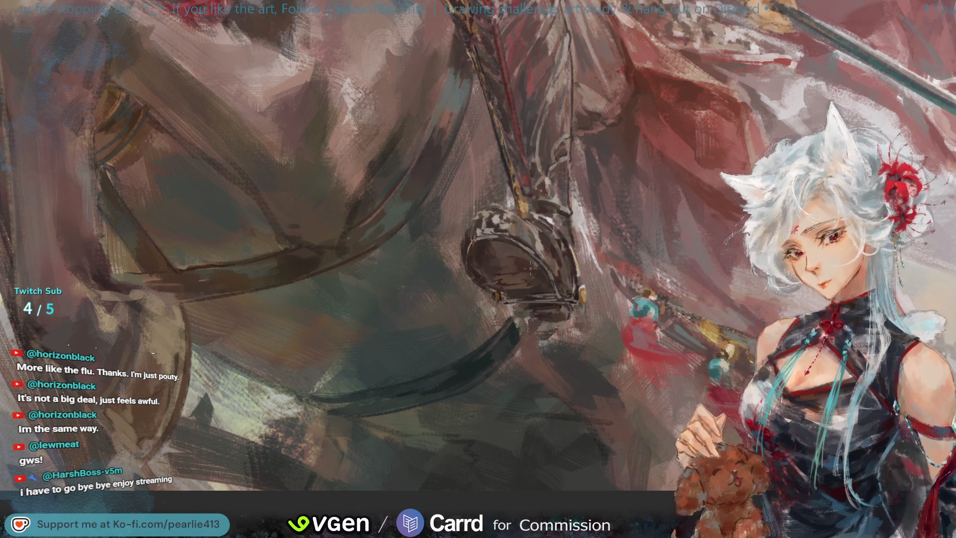
left_click(430, 347)
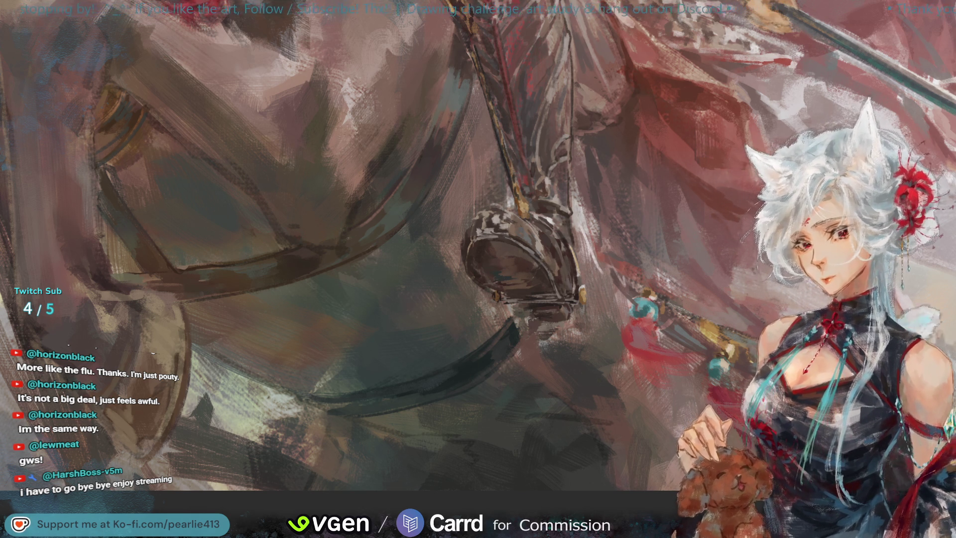
scroll(500, 241, "down", 2)
key("m")
Step: Bring the rider into view and zoom in on the armored leg and sword hilt
mouse_move(882, 68)
left_mouse_down()
mouse_move(892, 100)
mouse_move(919, 76)
mouse_move(908, 97)
left_mouse_up()
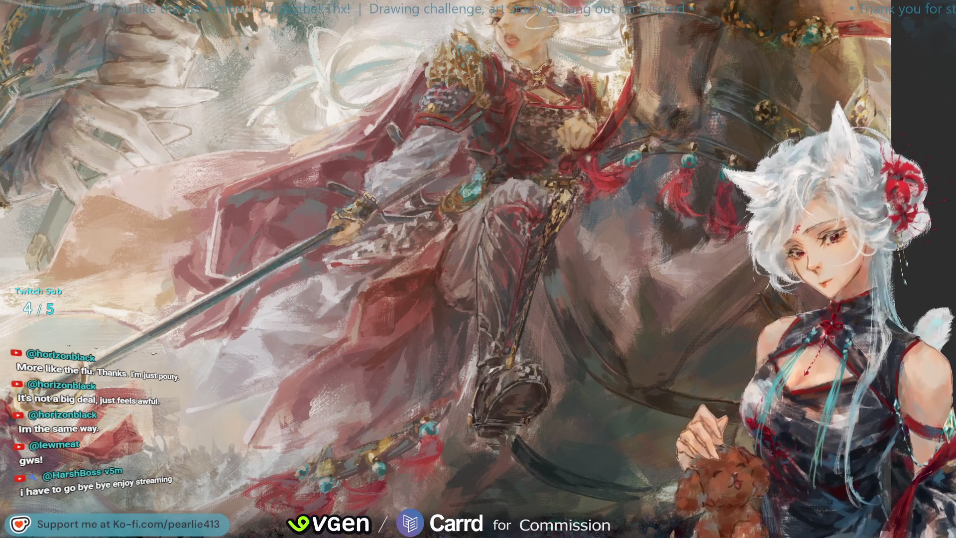
key("ctrl+z")
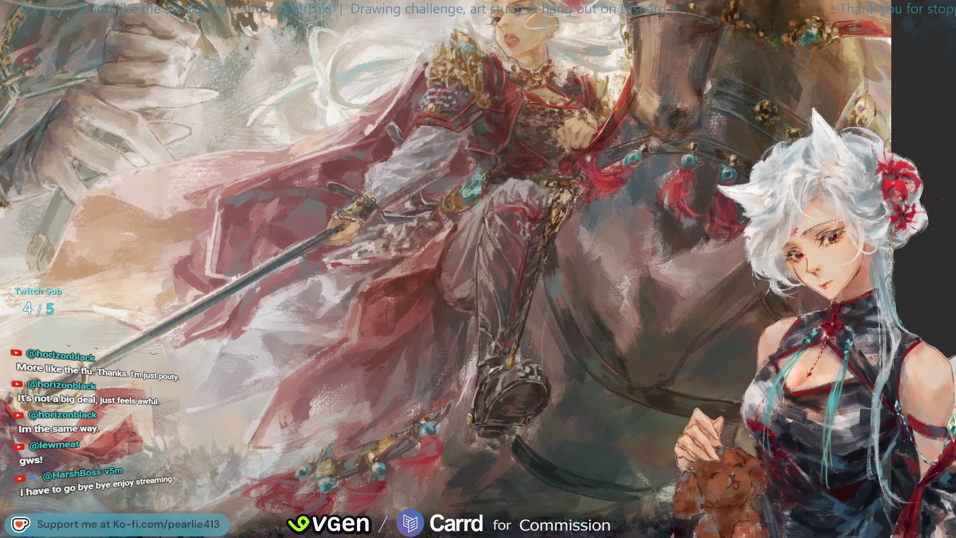
key("plus")
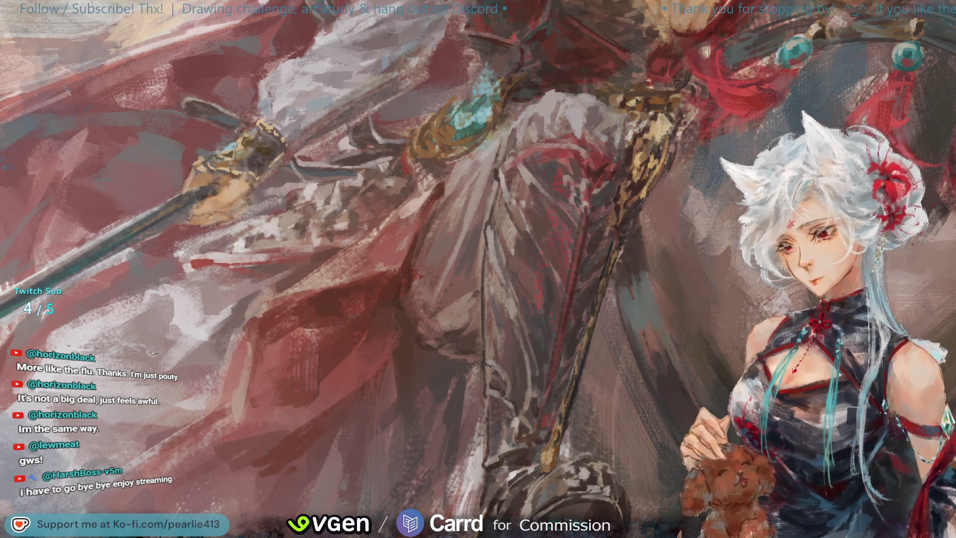
scroll(471, 266, "up", 5)
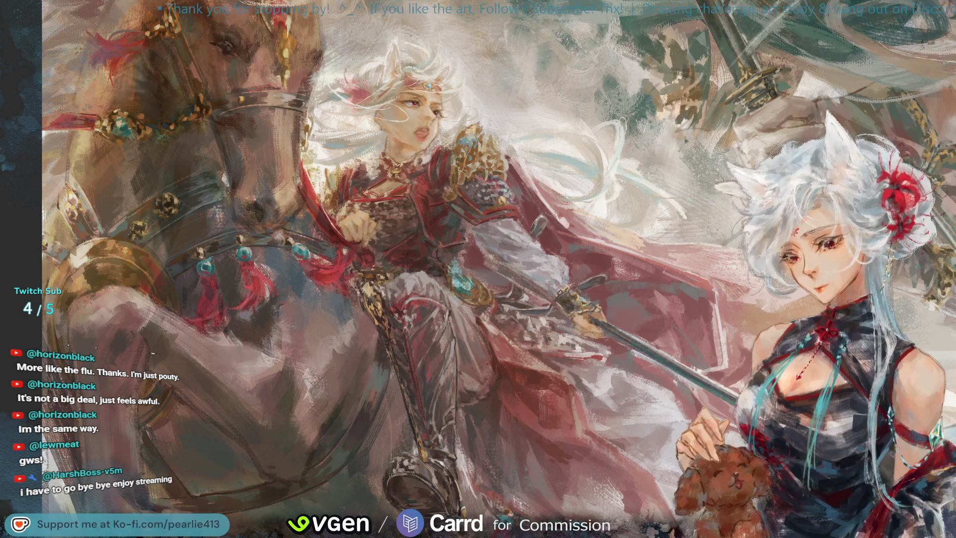
Step: Mirror the view, sample three colours from the painting, and fit the whole artwork to the window
left_click(447, 311)
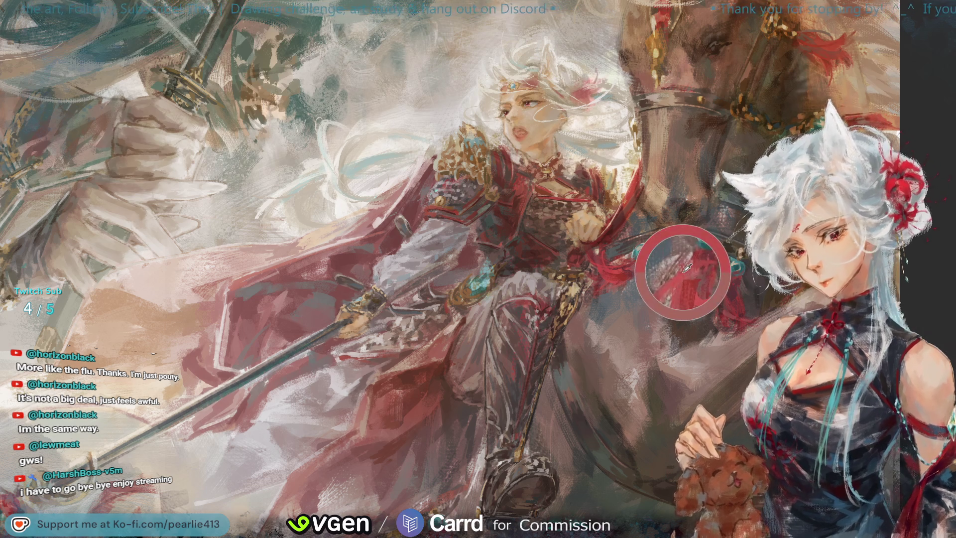
key("m")
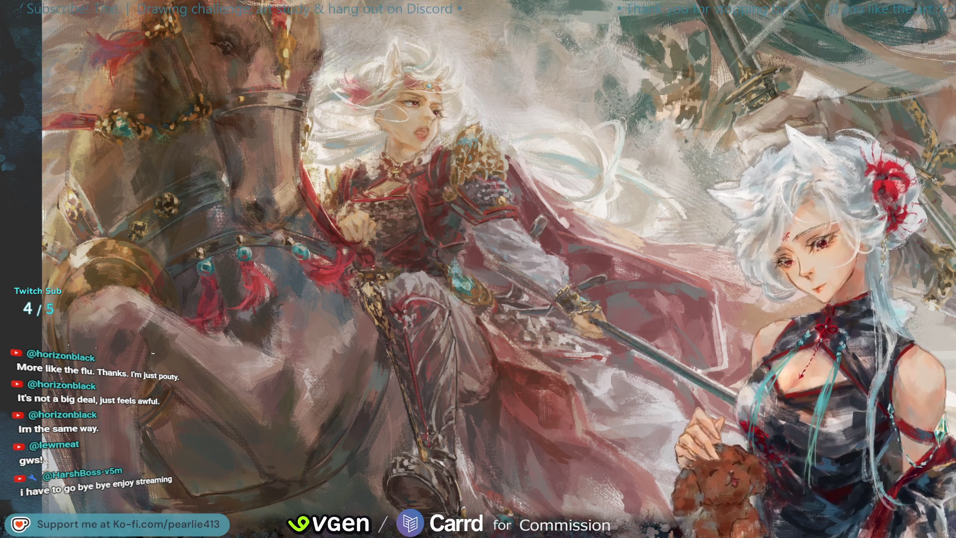
left_click(438, 413)
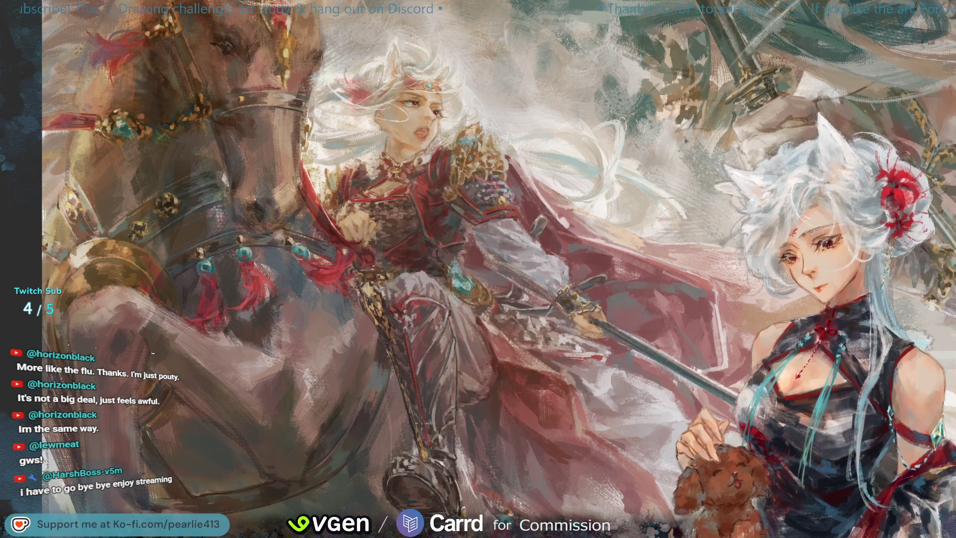
left_click(438, 419)
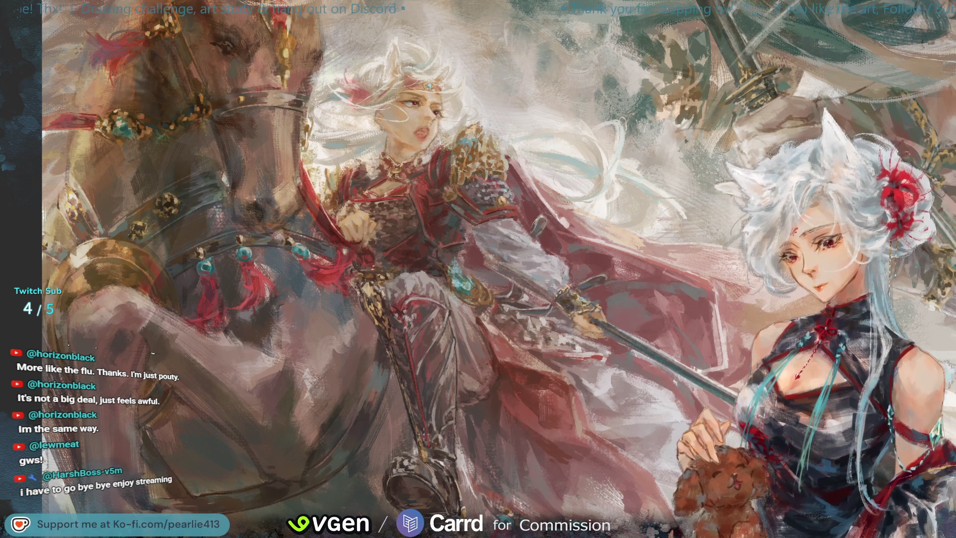
left_click(419, 403)
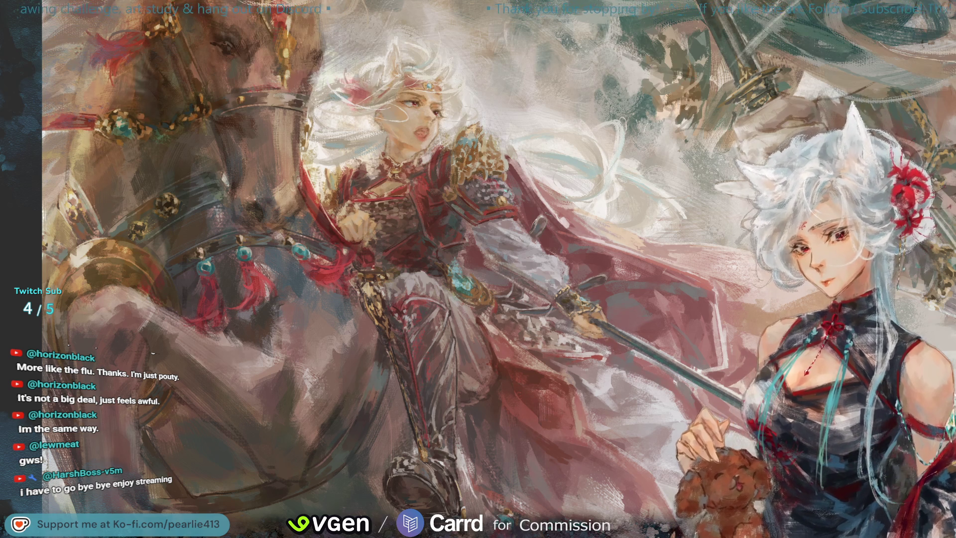
key("ctrl+0")
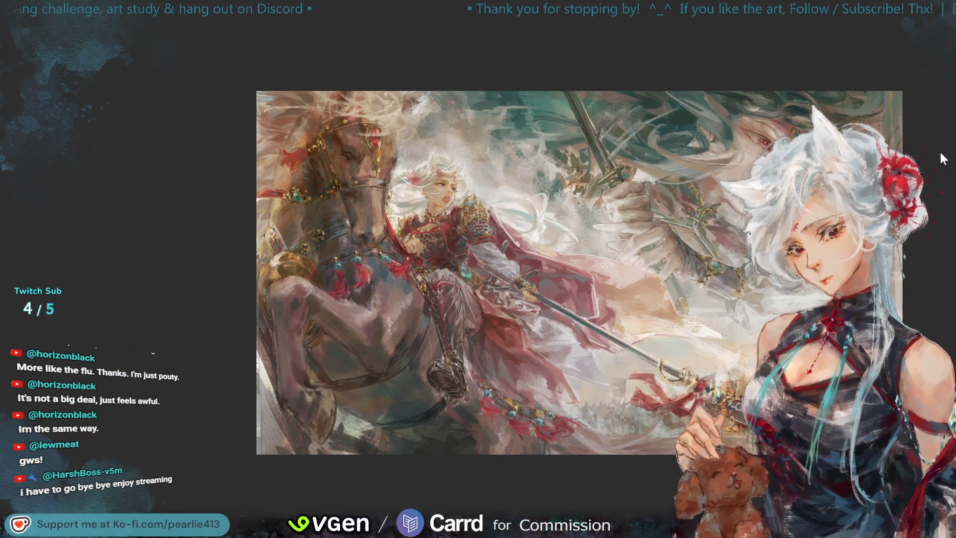
Step: Compare with and without the top sword and dark horse-leg strokes, keep them, then zoom toward the rider's armour
key("ctrl+z")
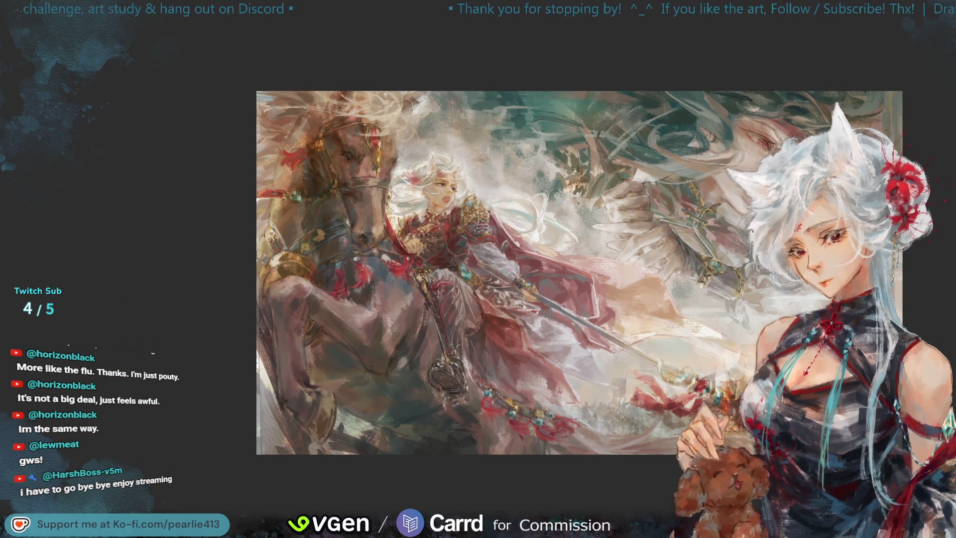
key("ctrl+shift+z")
key("ctrl+z")
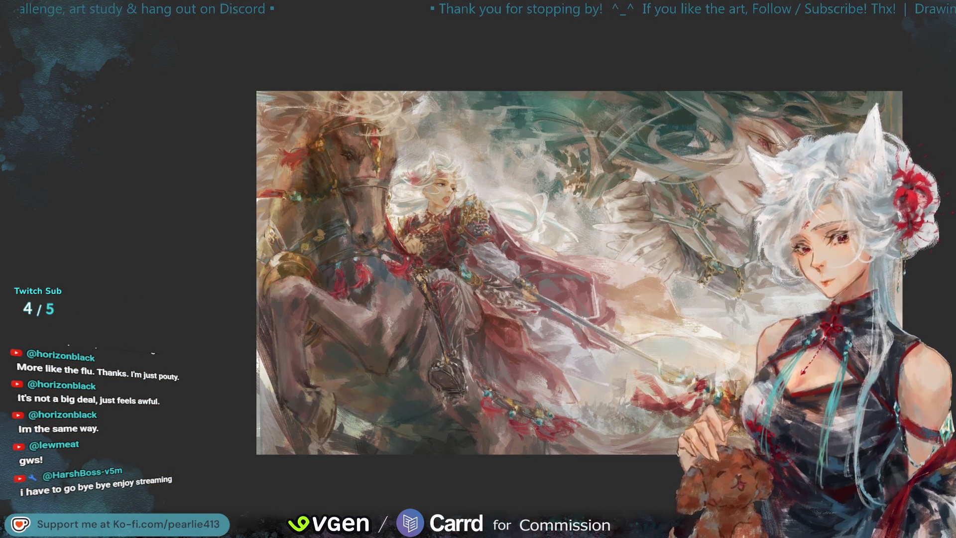
key("ctrl+shift+z")
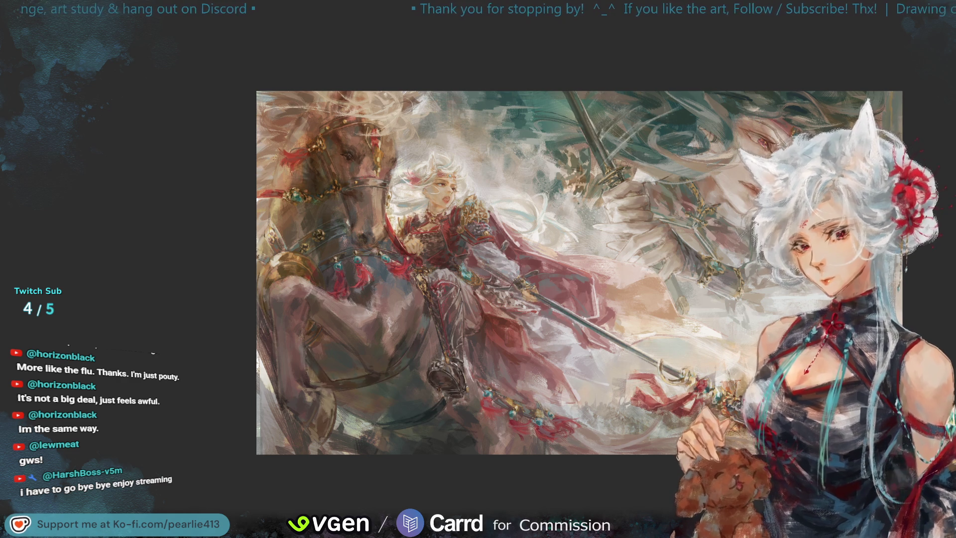
key("ctrl+plus")
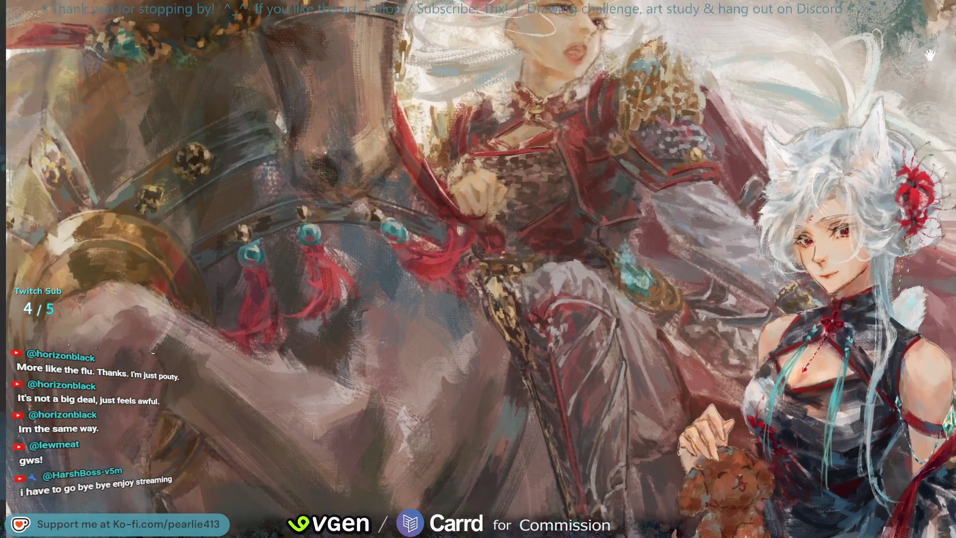
left_click_drag(929, 55, 955, 71)
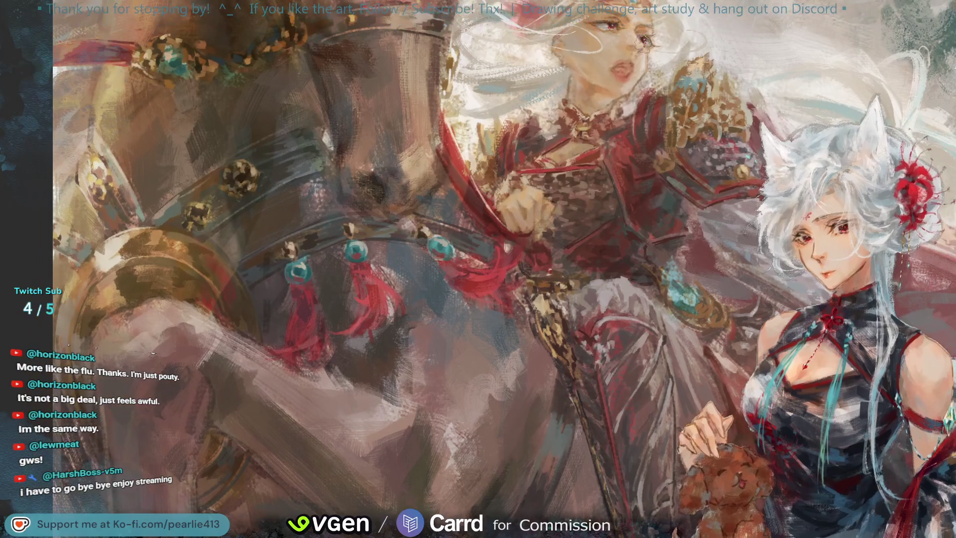
Step: Sample a colour from the rider's armour with the eyedropper
left_click(564, 327, "alt")
left_click_drag(564, 327, 580, 344)
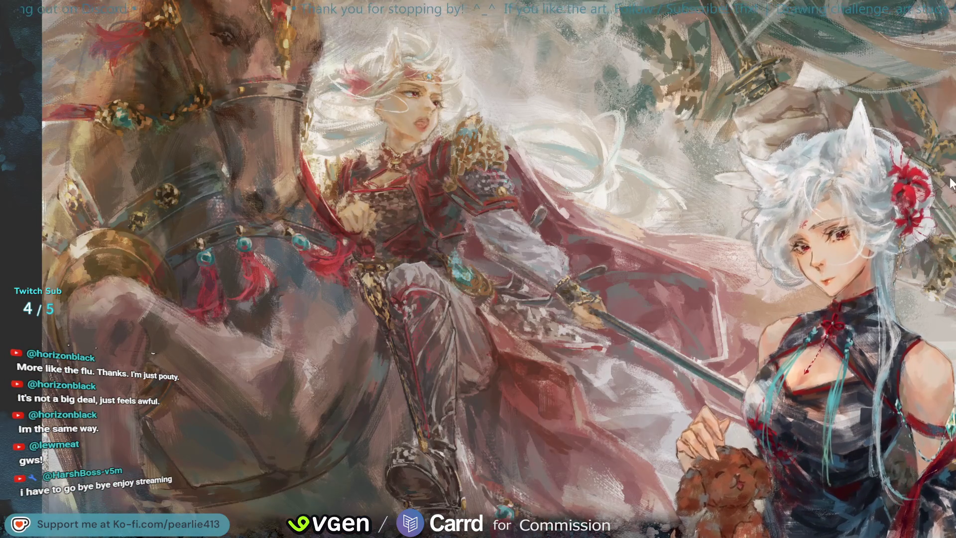
scroll(379, 236, "up", 2)
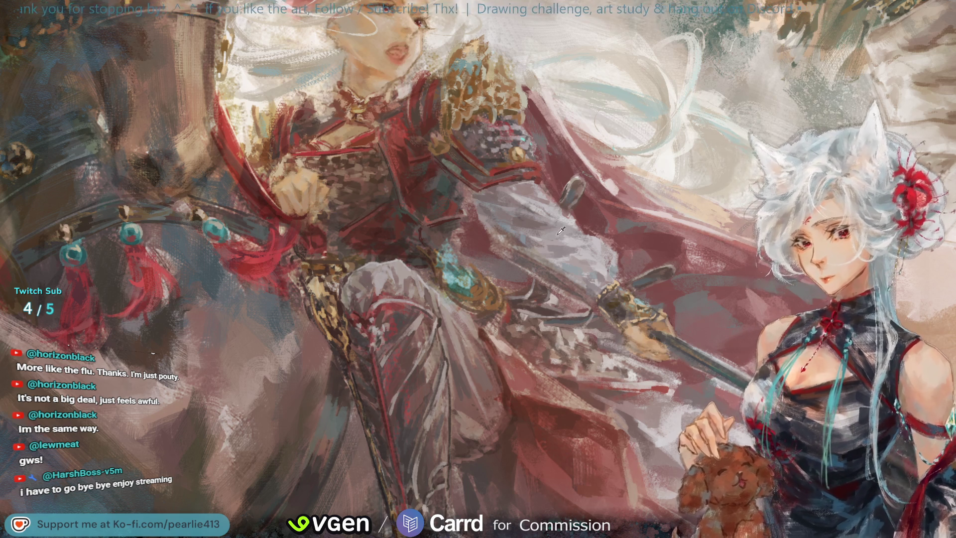
Step: Mirror the view horizontally to check the armour drawing
key("m")
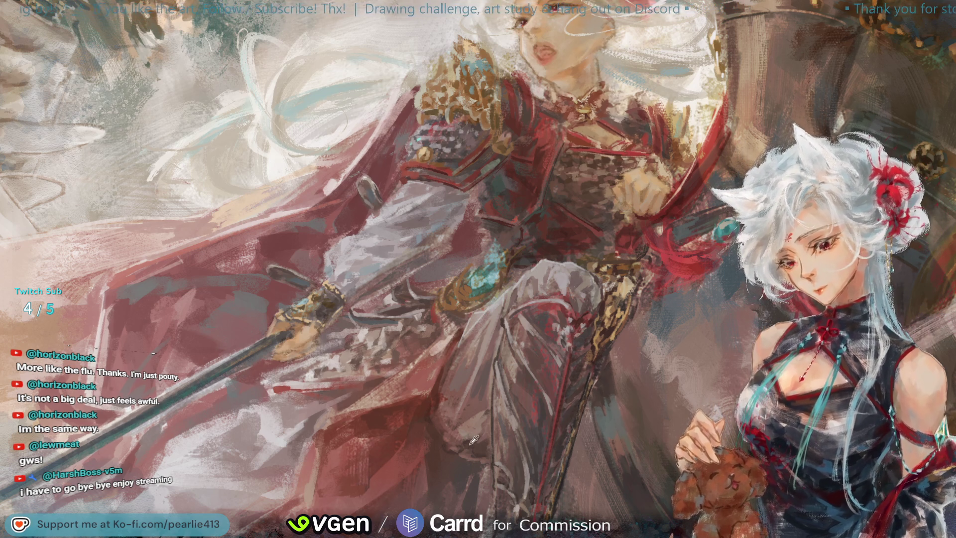
Step: Fit the entire mirrored canvas on screen
left_click(474, 421)
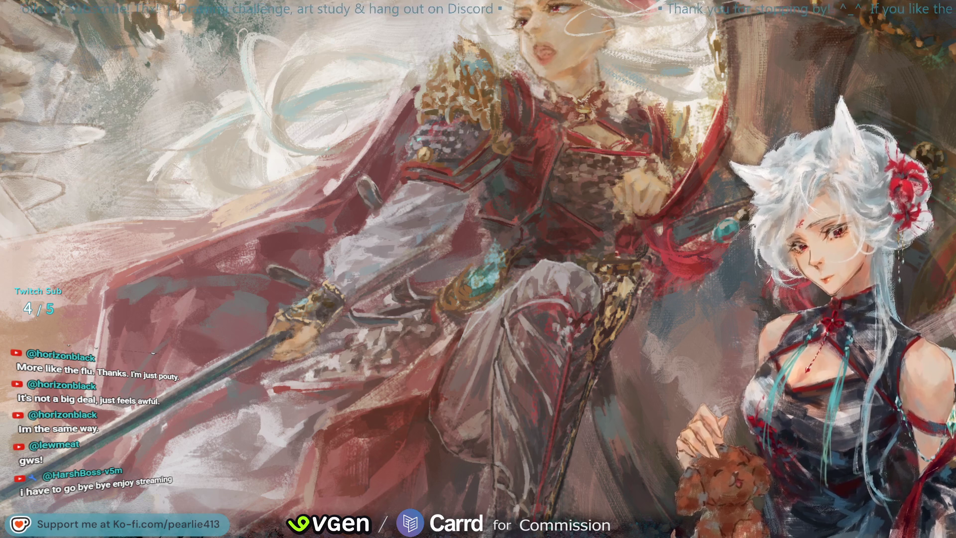
key("ctrl+0")
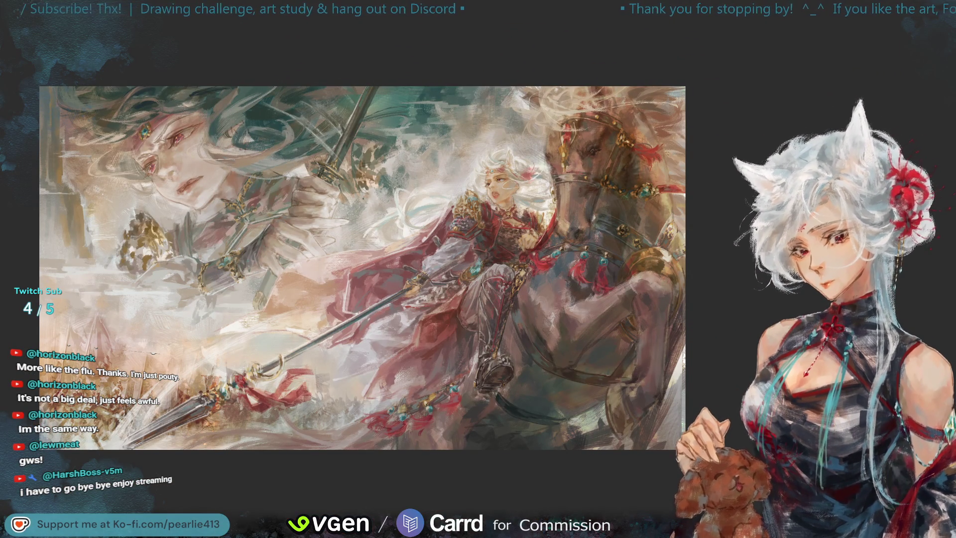
Step: Flip the view to normal and back to mirrored, zoom in on the rider, and sample the leg colour
key("h")
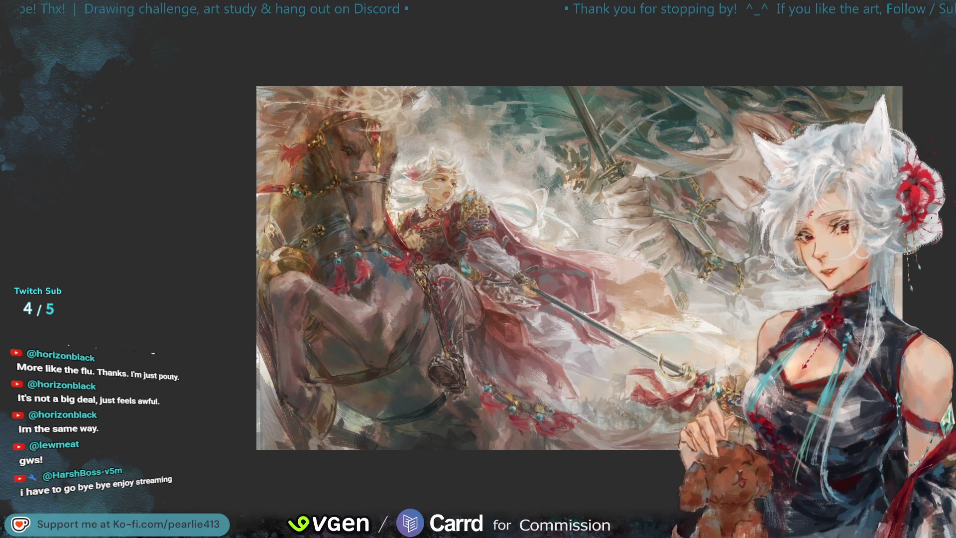
key("h")
key("ctrl+equal")
key("ctrl+equal")
key("ctrl+equal")
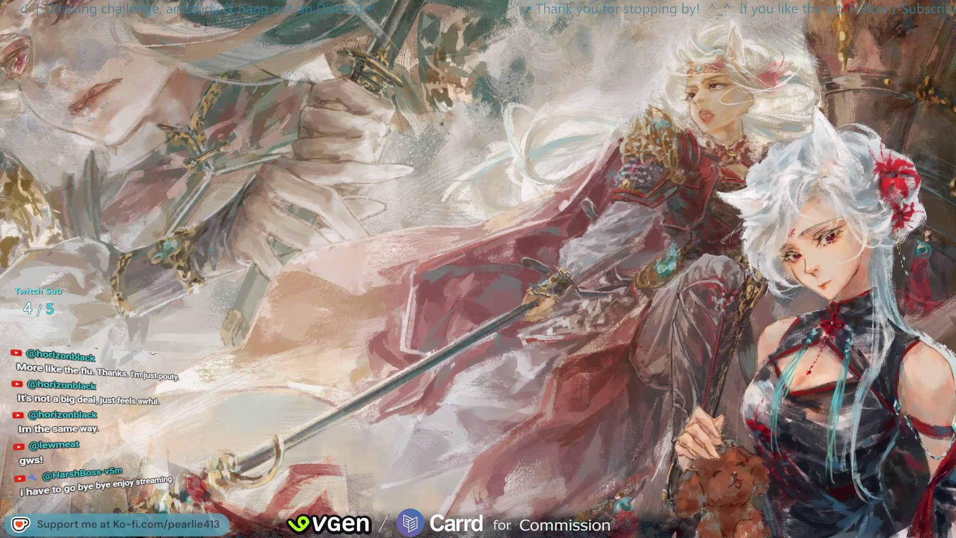
left_click(666, 379, "alt")
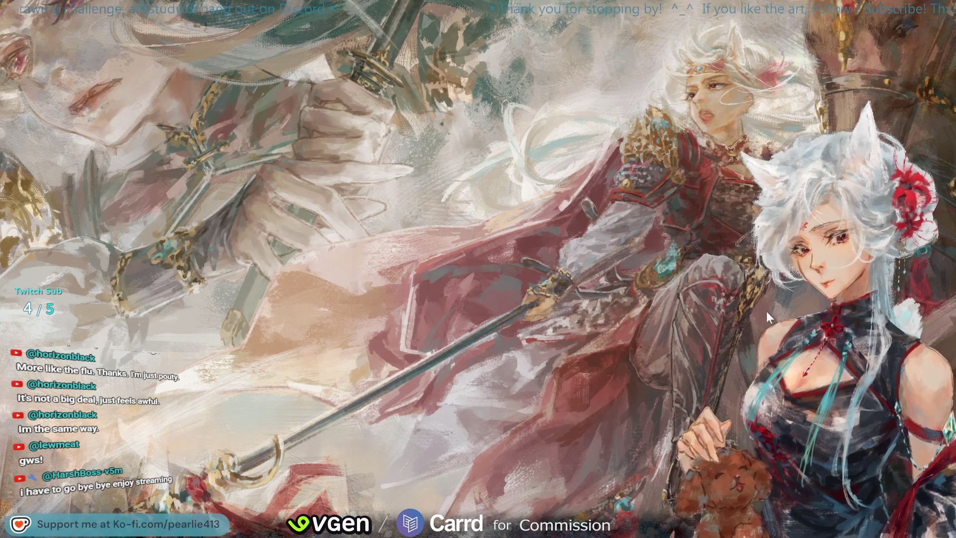
Step: Mirror the artwork to check the drawing, then flip it back
scroll(775, 312, "up", 3)
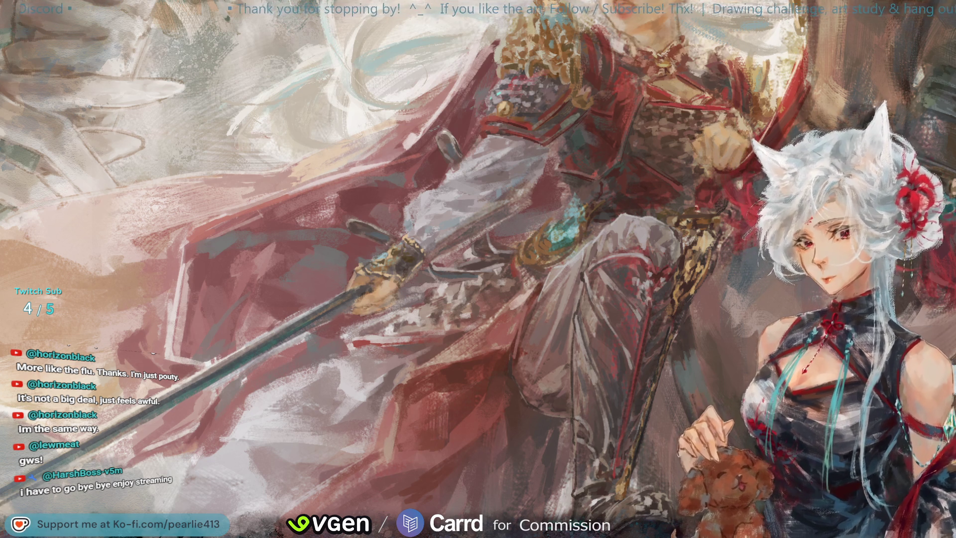
key("m")
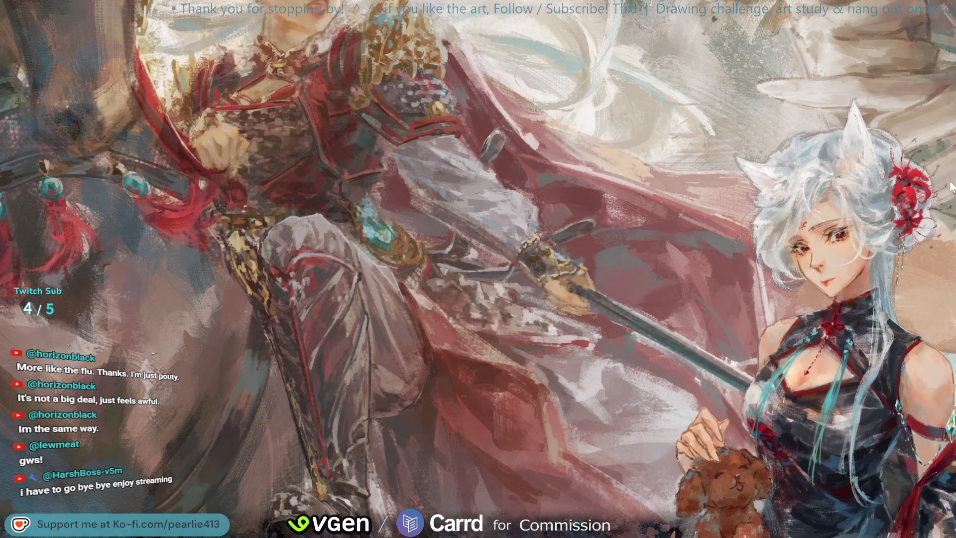
key("m")
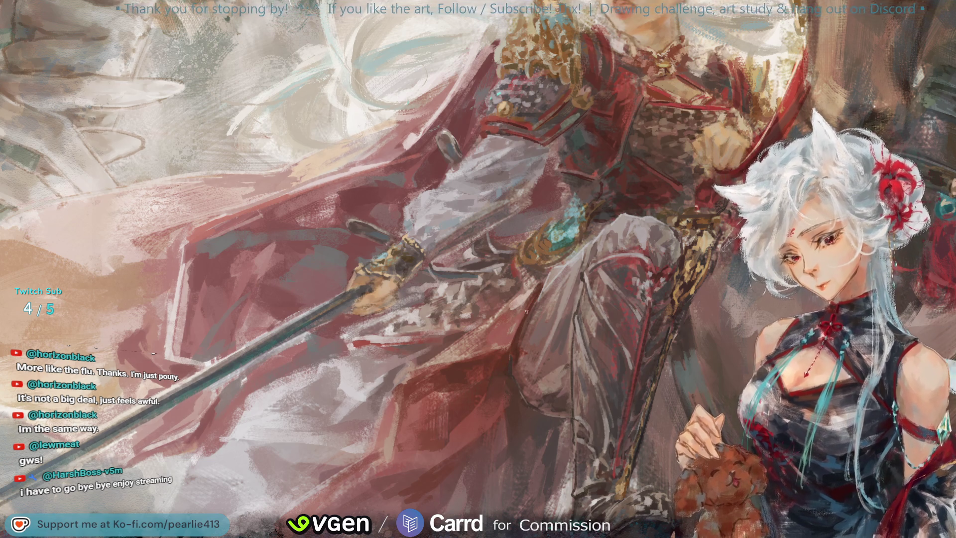
Step: Sample several reds from the painting, then fit the whole artwork on screen
left_click(518, 320, "alt")
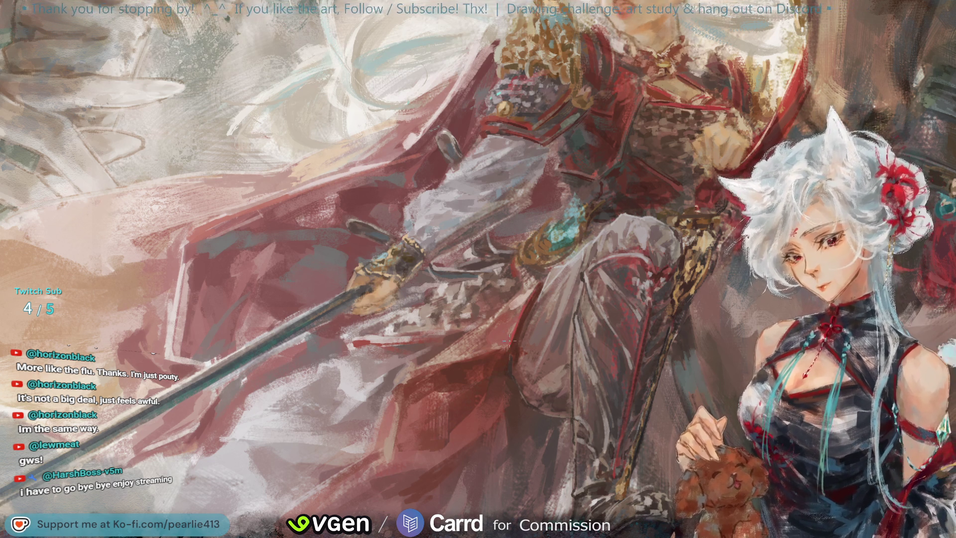
left_click(443, 354, "alt")
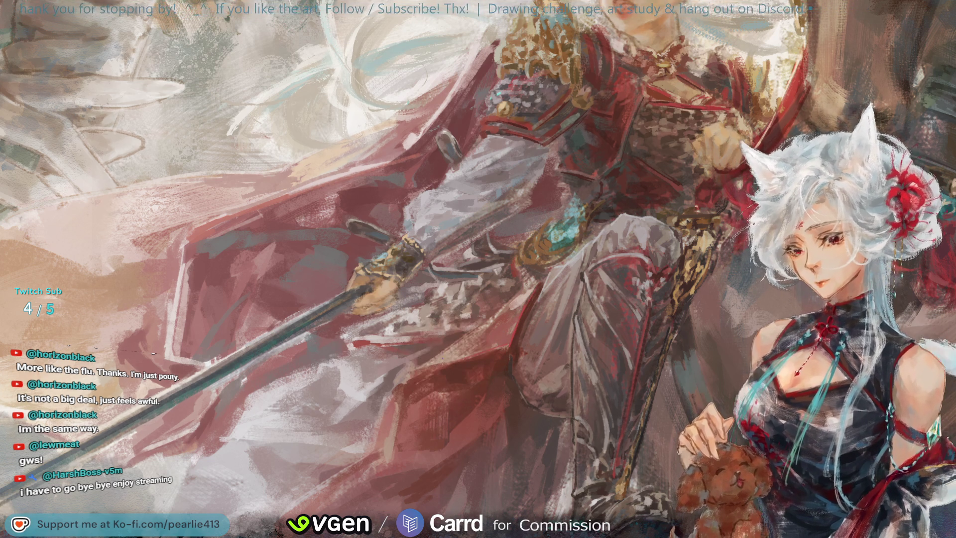
left_click(475, 361, "alt")
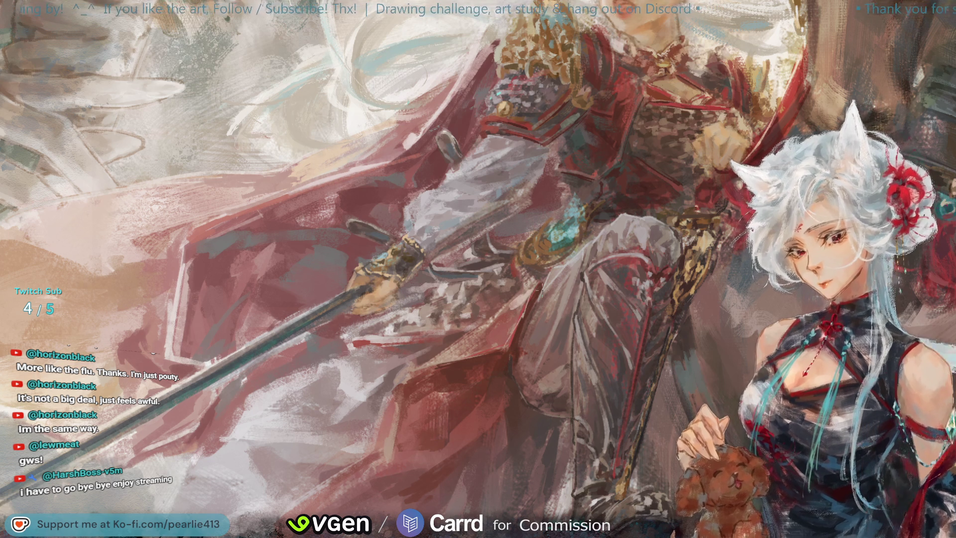
left_click(522, 306, "alt")
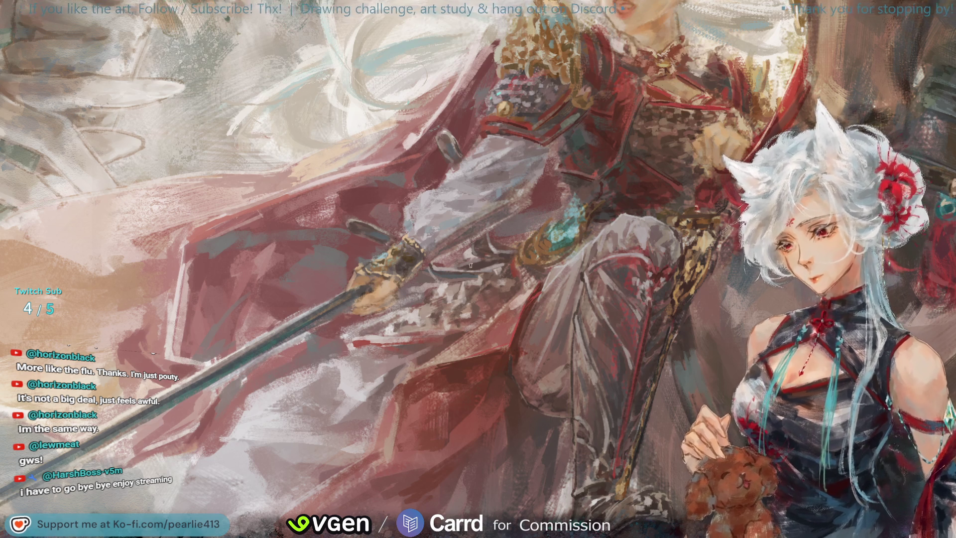
left_click(527, 302, "alt")
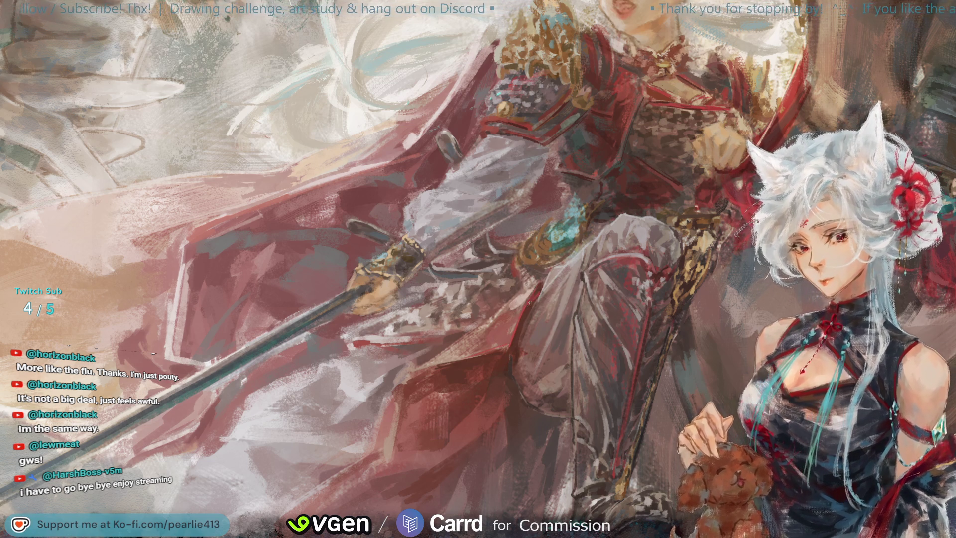
left_click(531, 301, "alt")
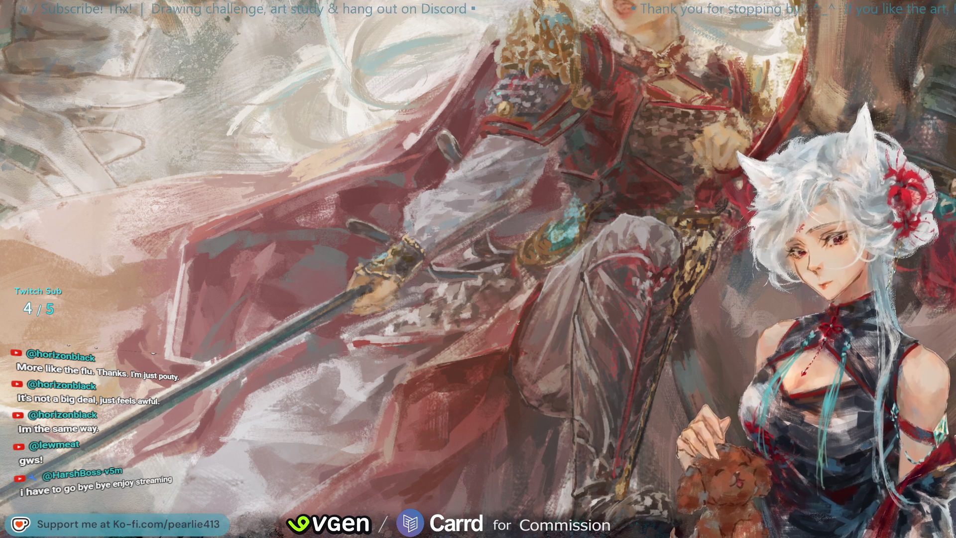
left_click(535, 297, "alt")
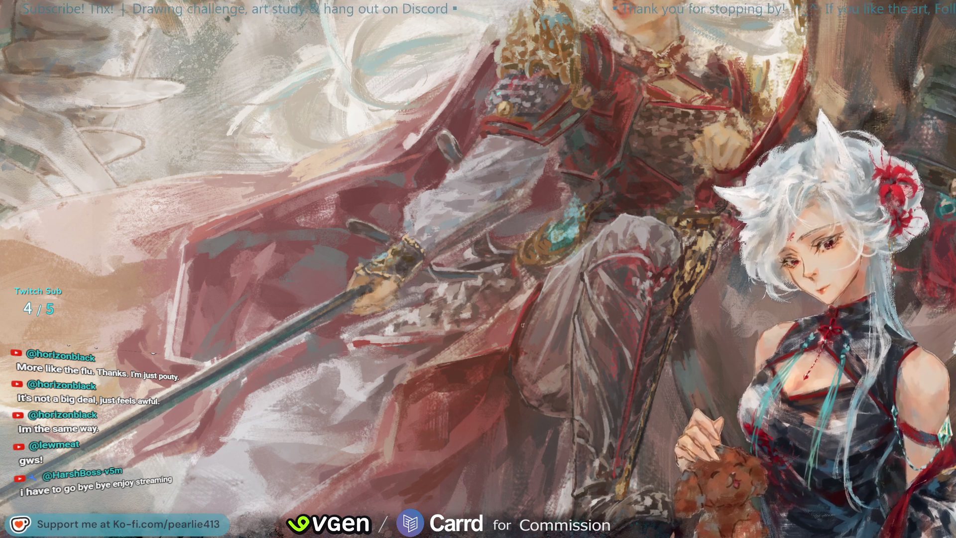
key("ctrl+0")
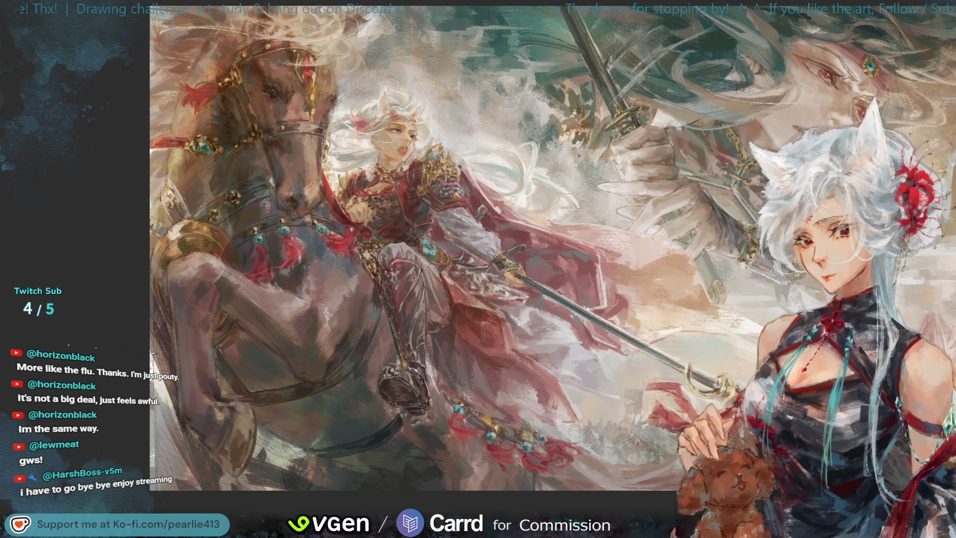
Step: View the full mirrored canvas and compare with and without the sword and spear strokes, keeping them
key("ctrl+0")
key("m")
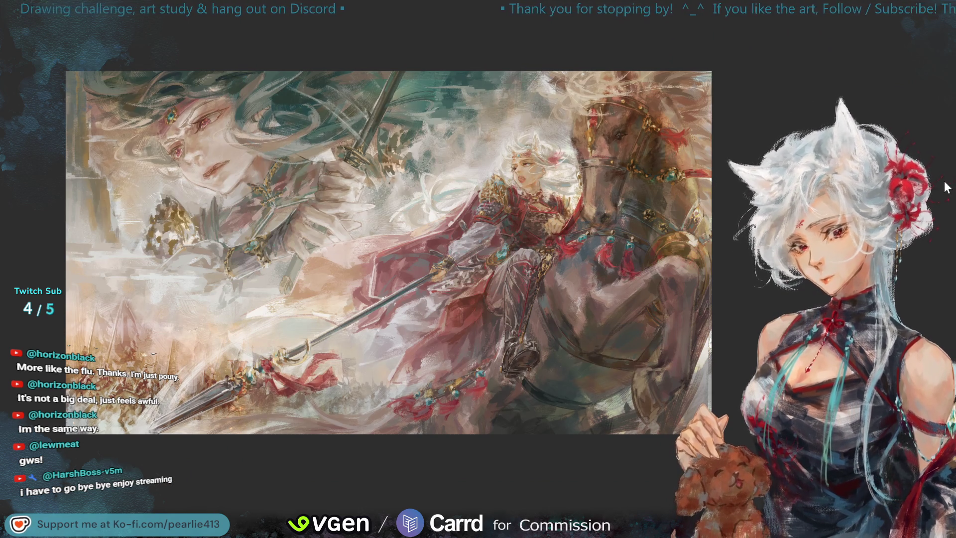
key("ctrl+z")
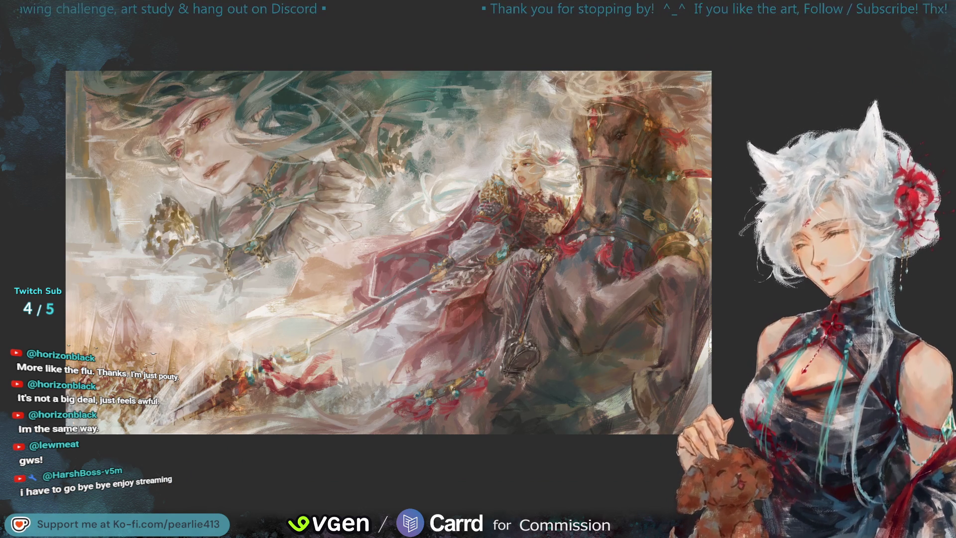
key("ctrl+y")
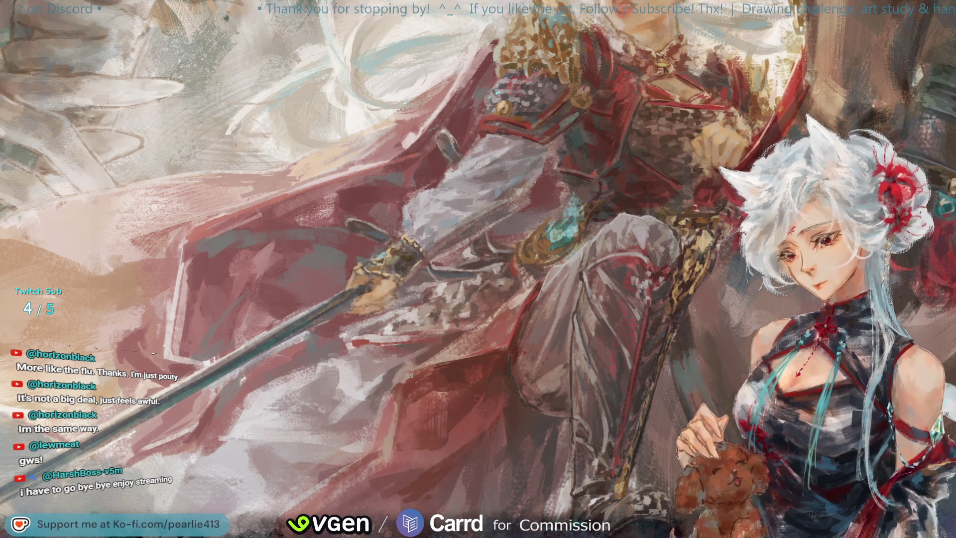
Step: Sample the cloak's red as the painting colour with the eyedropper
left_click_drag(434, 381, 420, 378)
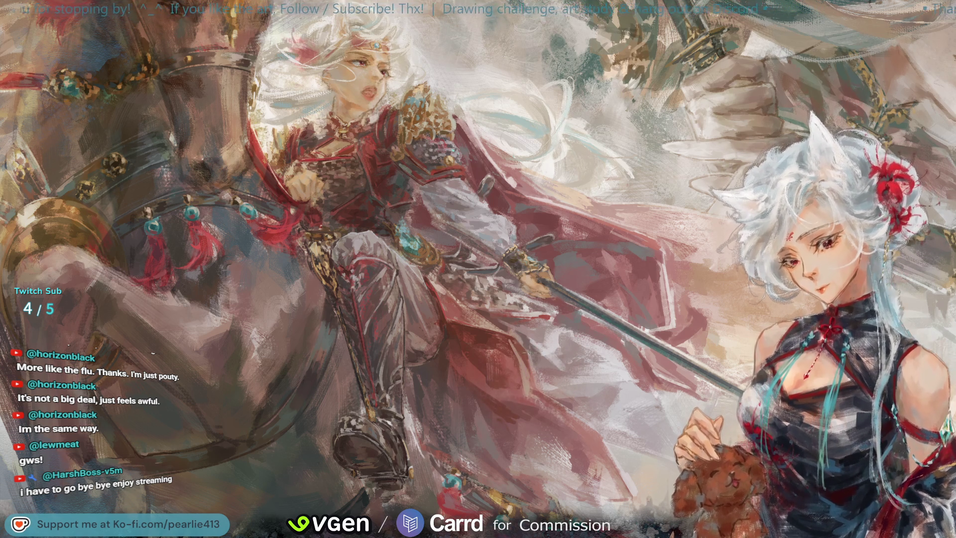
Step: Fit the whole artwork on screen, sample two colours from mid-painting, then undo the last change
key("ctrl+0")
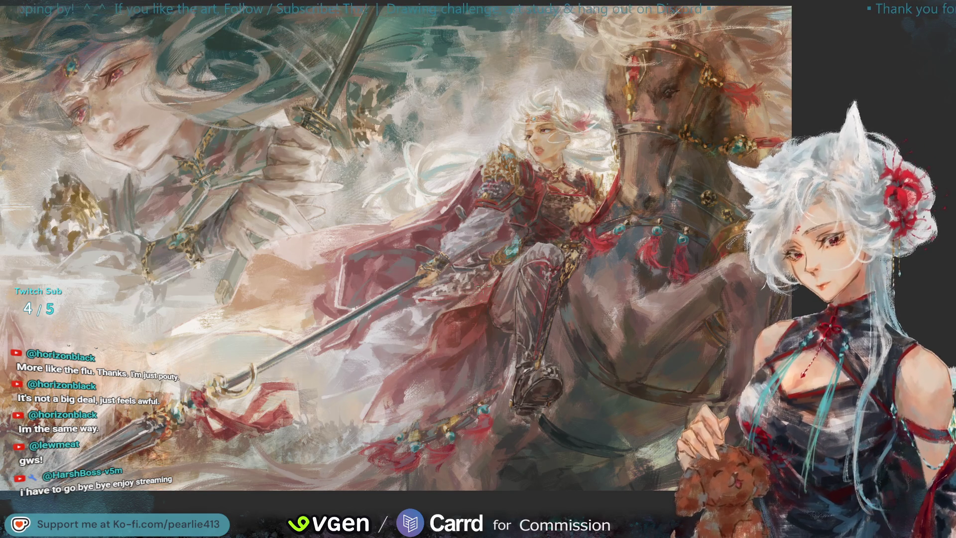
left_click(440, 334, "alt")
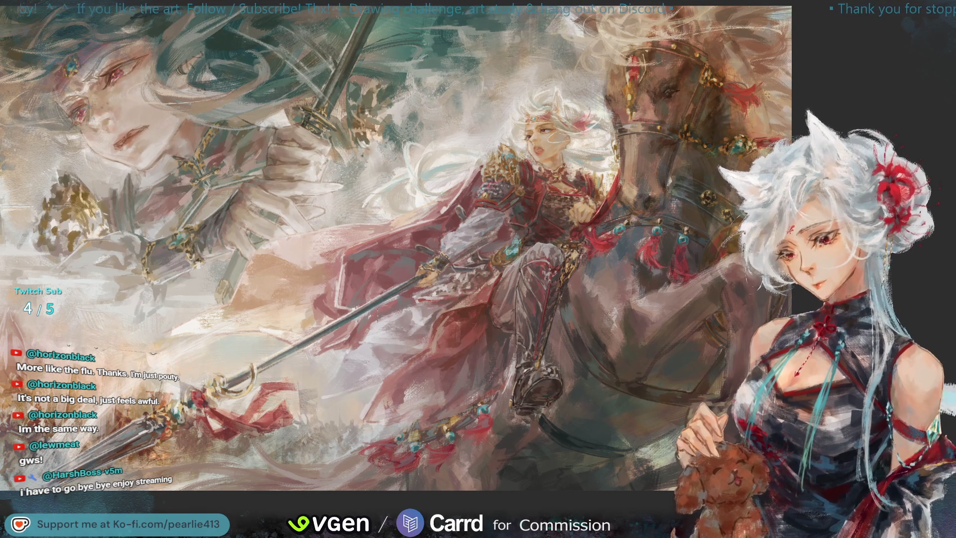
left_click(441, 322, "alt")
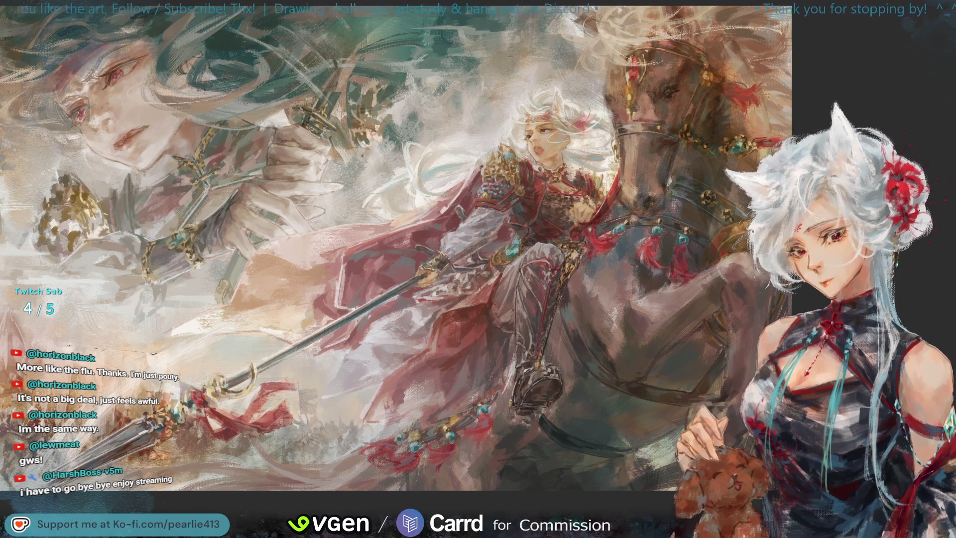
key("ctrl+z")
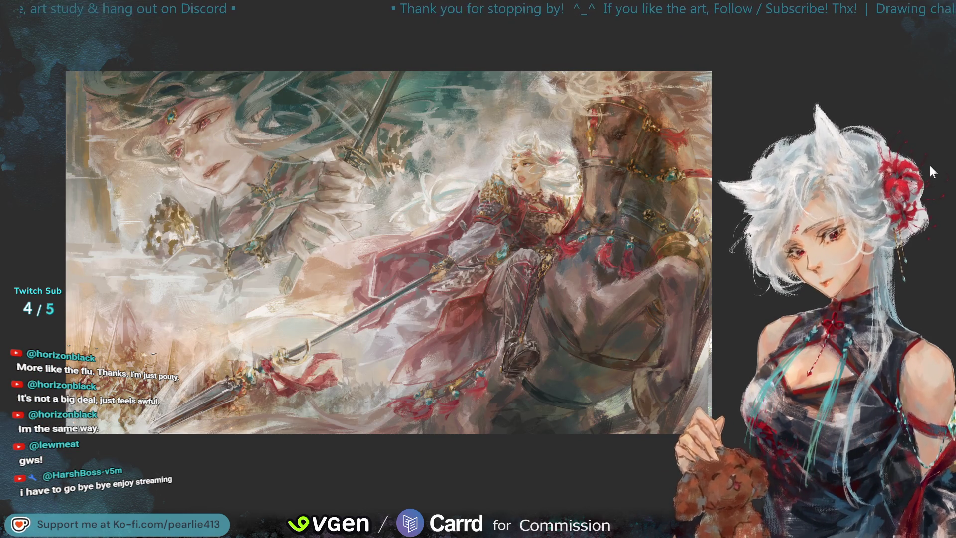
Step: Zoom in twice until the sword and its beaded red tassels fill the screen
key("ctrl+plus")
key("ctrl+plus")
key("ctrl+plus")
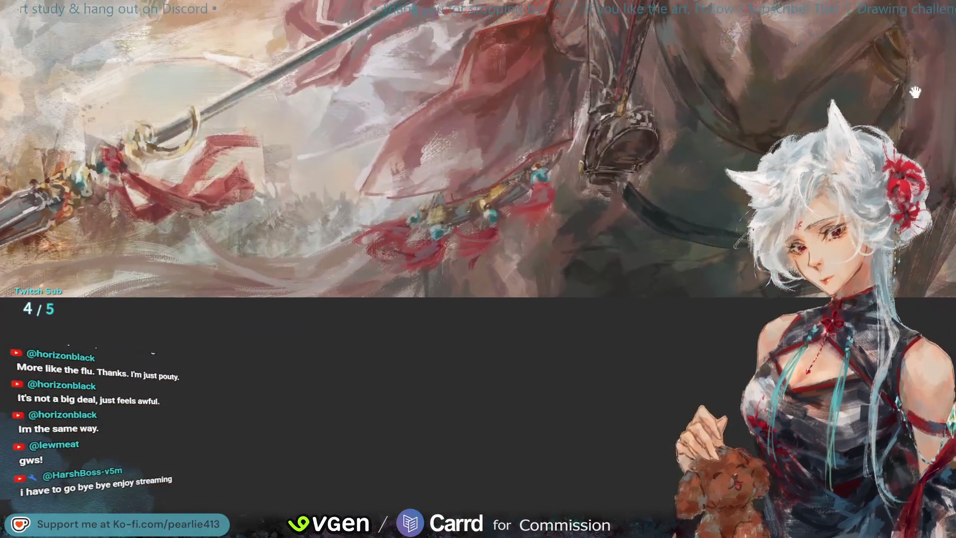
key("ctrl+plus")
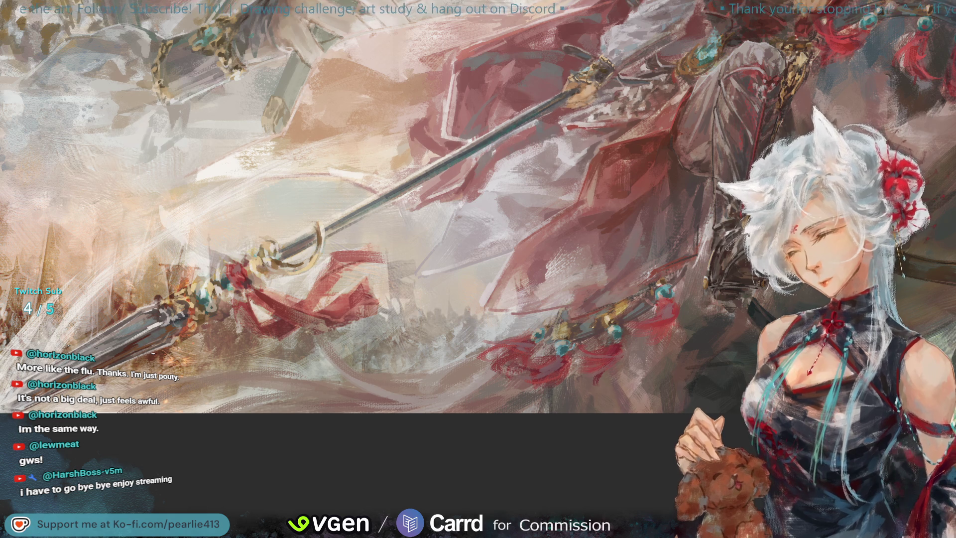
scroll(949, 173, "down", 3)
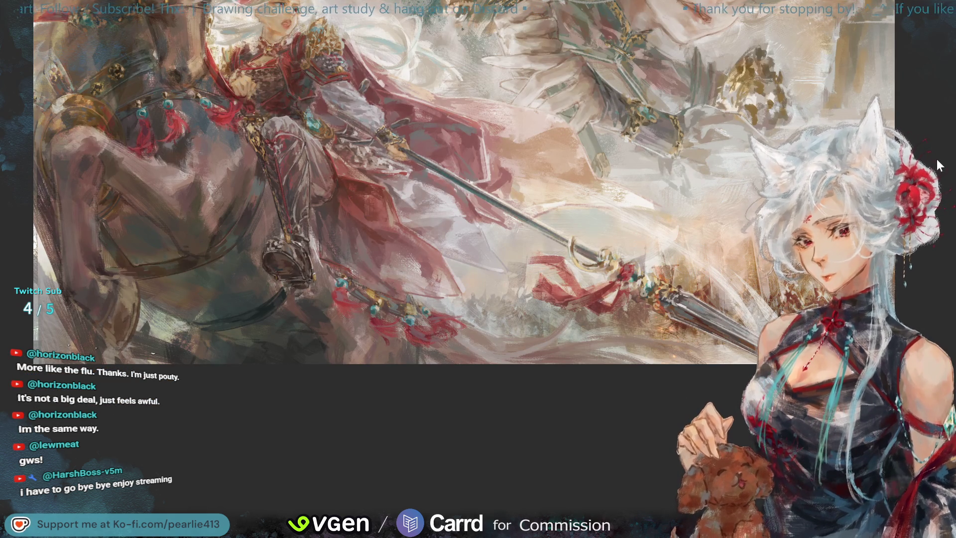
Step: Mirror the canvas horizontally, zoom in on the painting, then flip the view back
key("m")
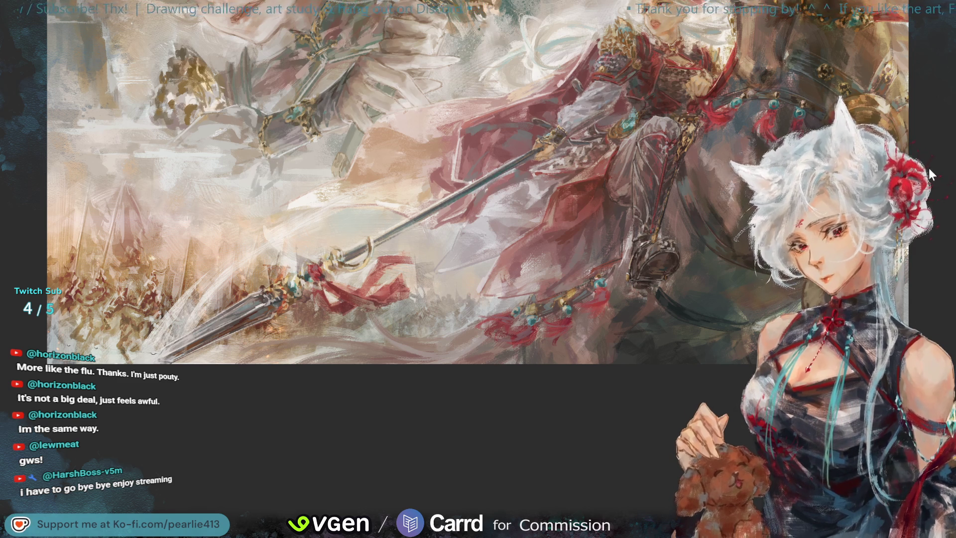
key("Tab")
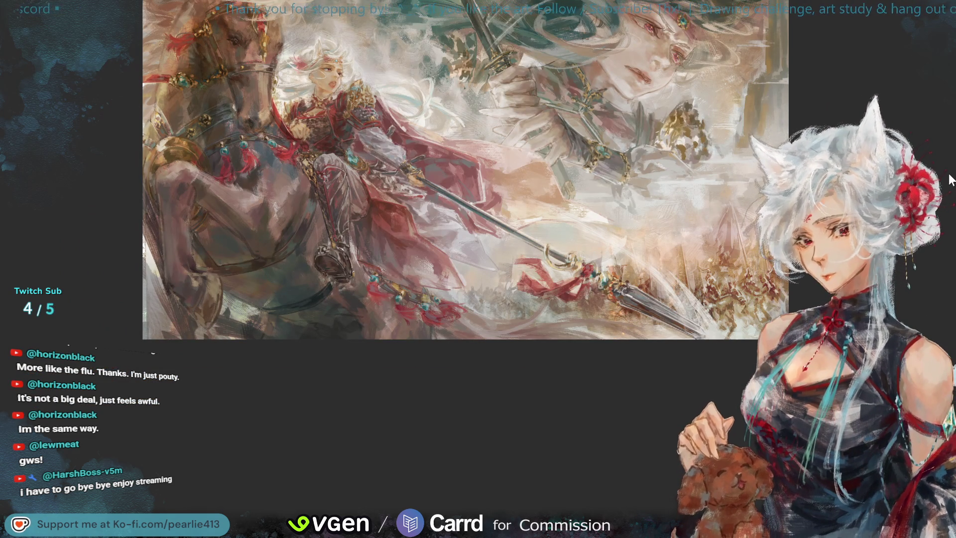
key("h")
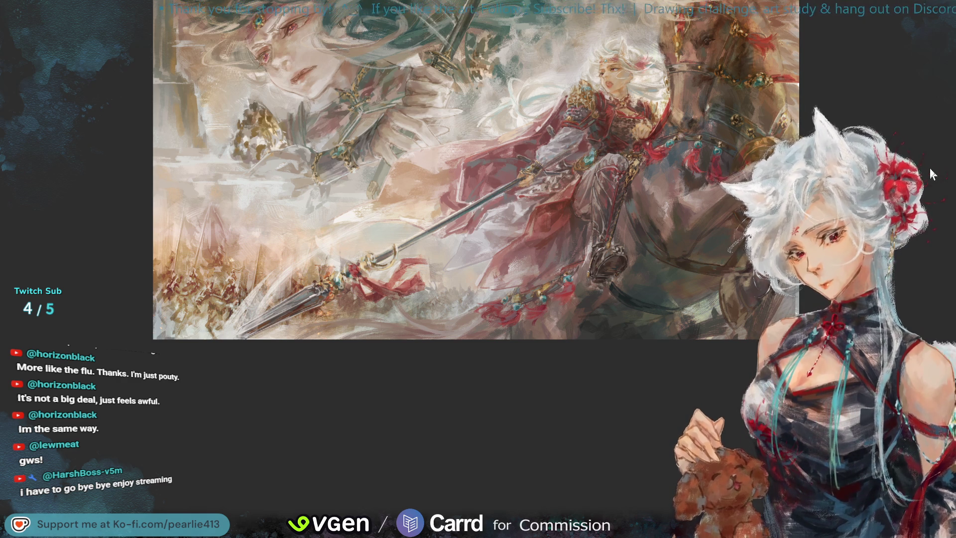
Step: Zoom in until the charging rider painting fills the screen
key("ctrl+plus")
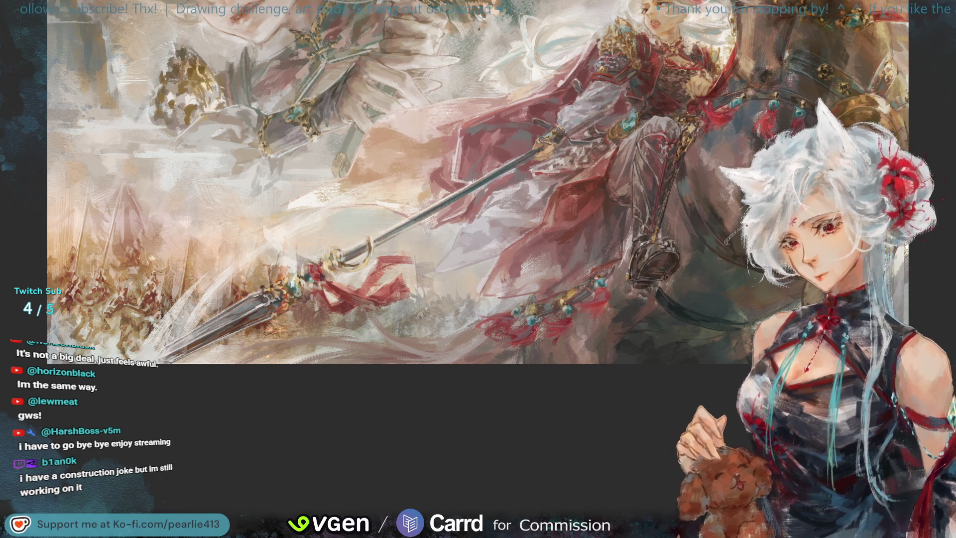
Step: Sample a colour from the painting, then mirror the canvas view to check the composition
left_click(496, 206, "alt")
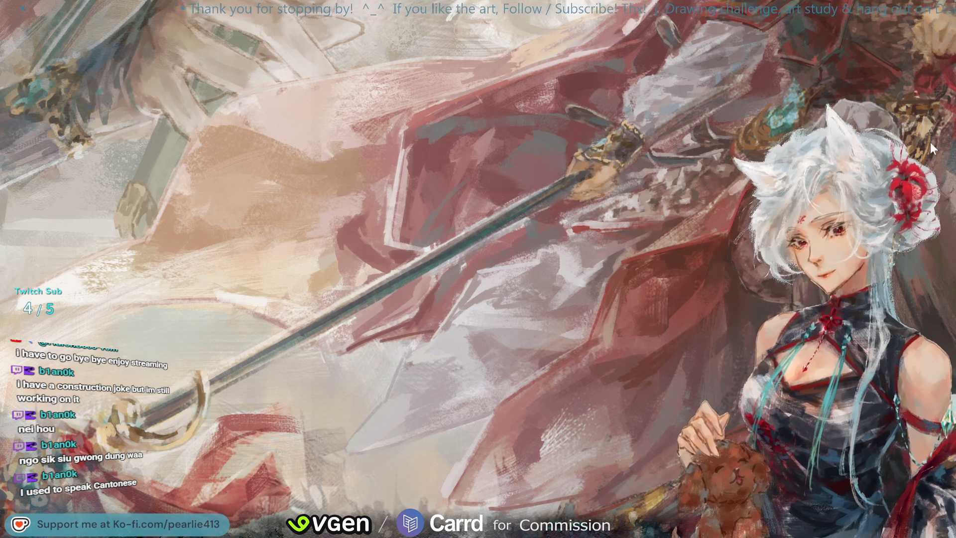
key("m")
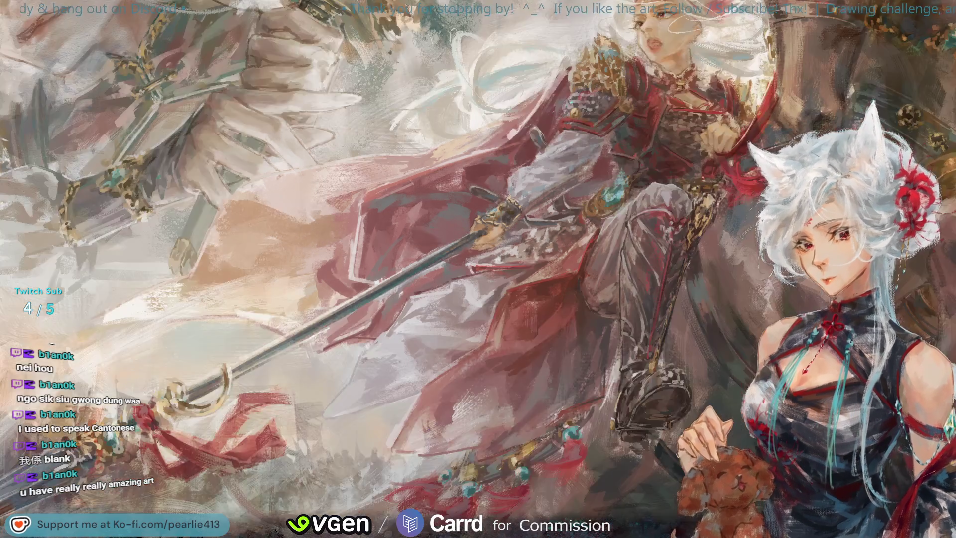
Step: Mirror the view to check composition, then undo to restore the upper sword and longer spear
key("h")
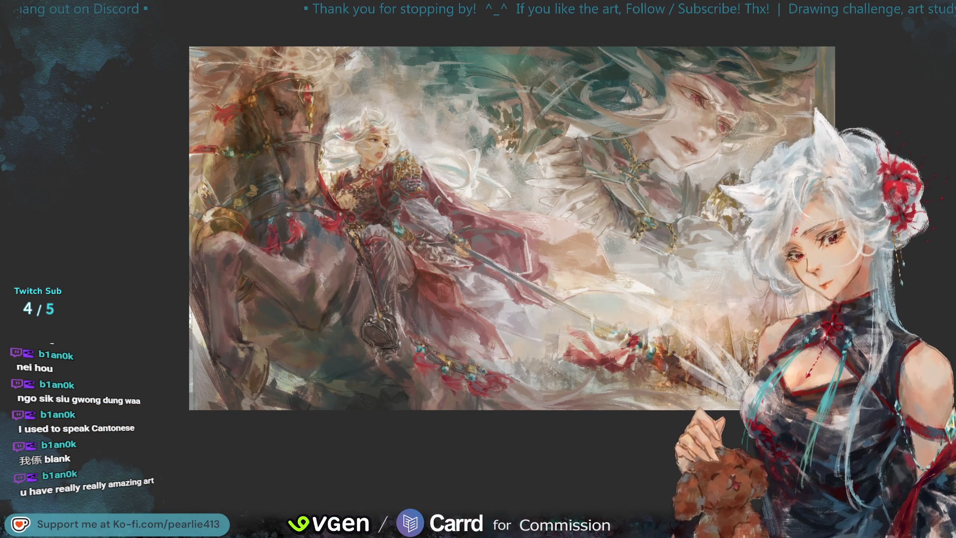
key("ctrl+z")
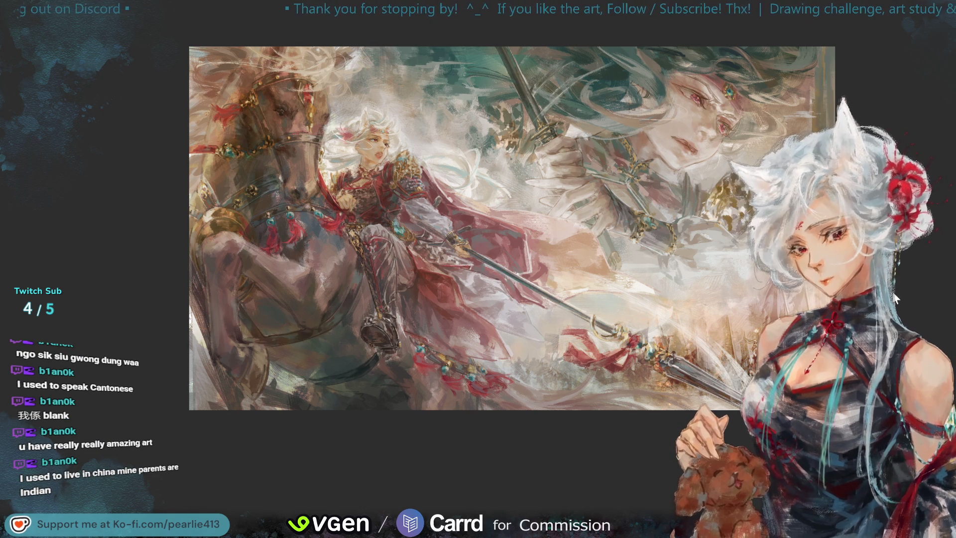
Step: Flip the view back to normal and zoom in close on the rider's sword
key("h")
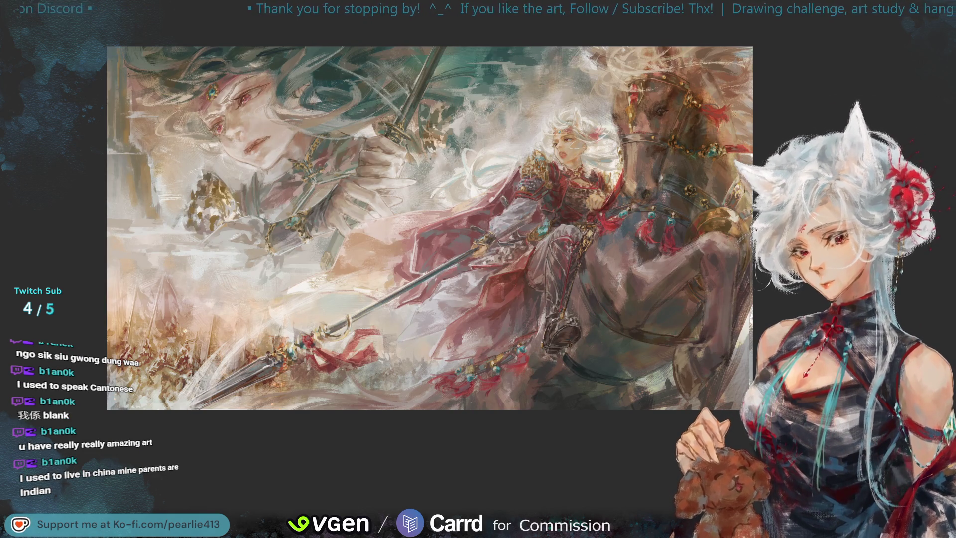
key("ctrl+alt+0")
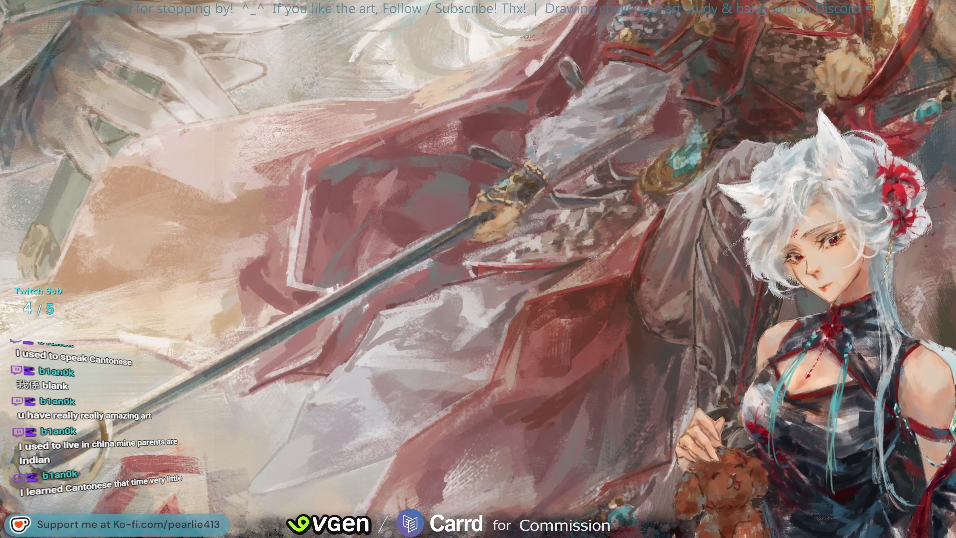
Step: Fit and mirror the artwork to check it, zoom in on the sword hilt, and sample a colour
key("ctrl+0")
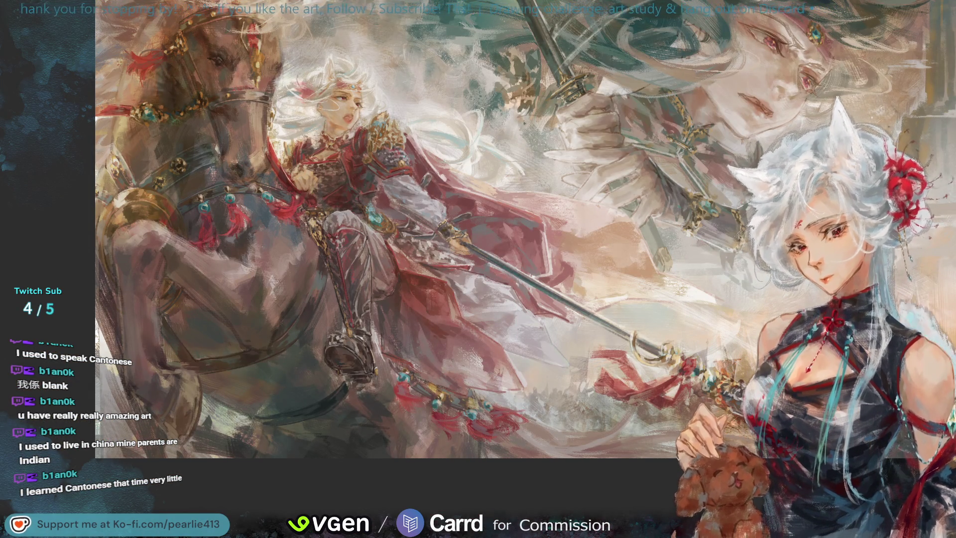
key("h")
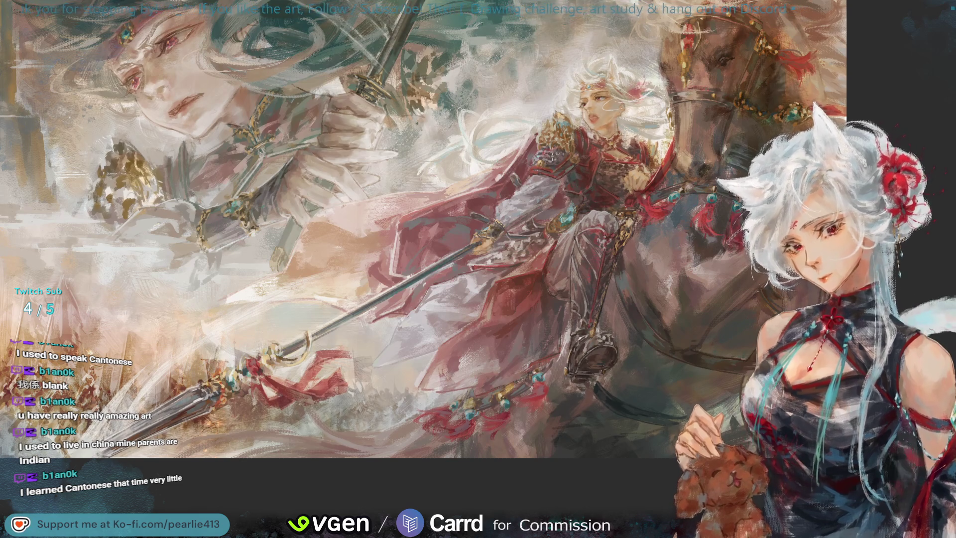
key("ctrl+plus")
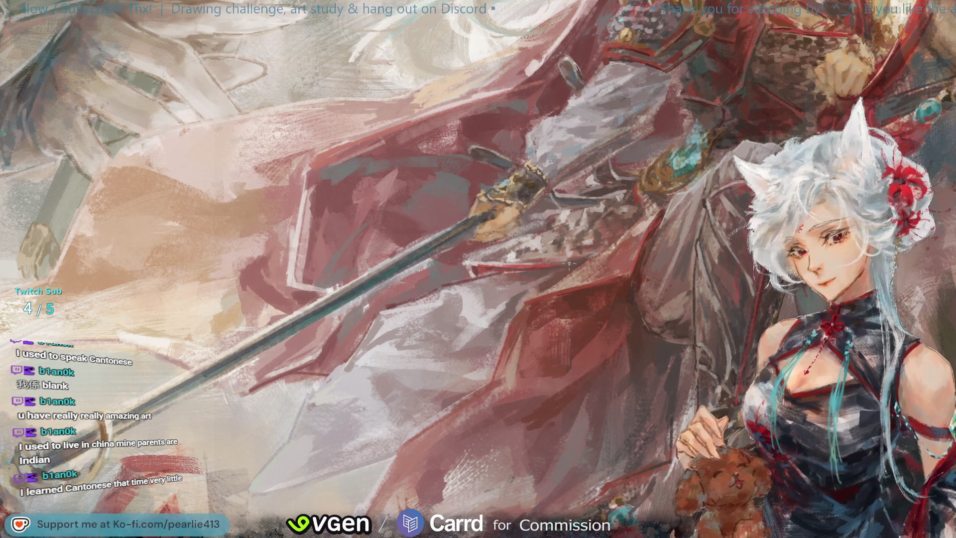
left_click(601, 235)
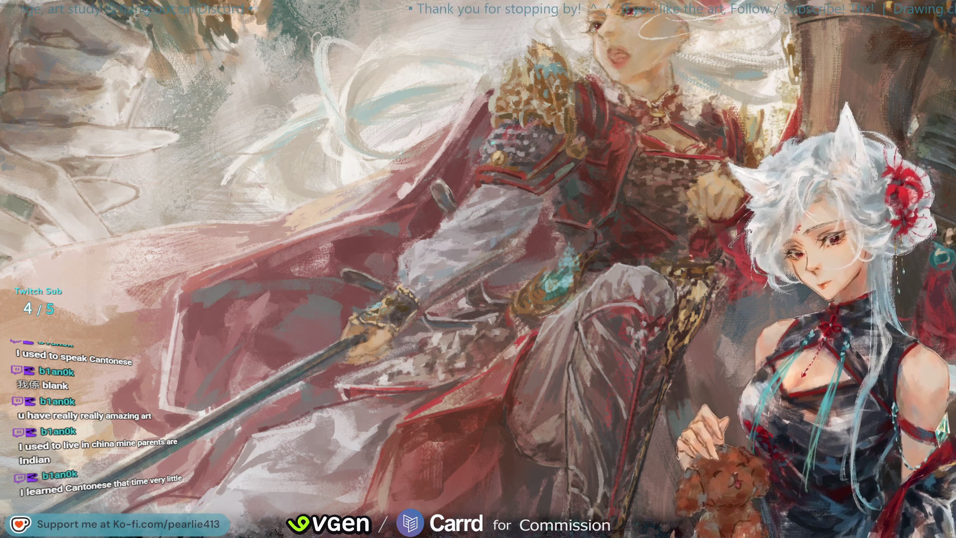
key("ctrl+0")
key("h")
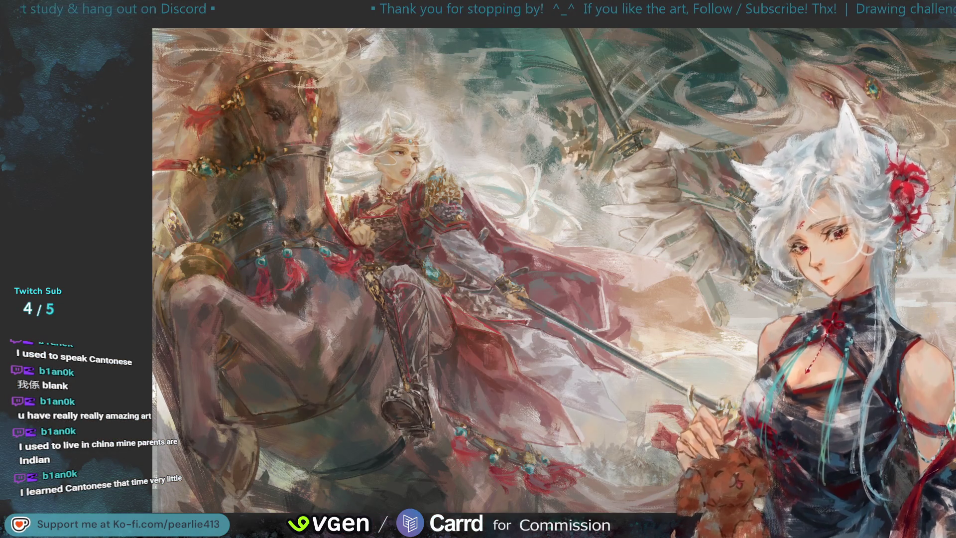
key("ctrl+0")
key("h")
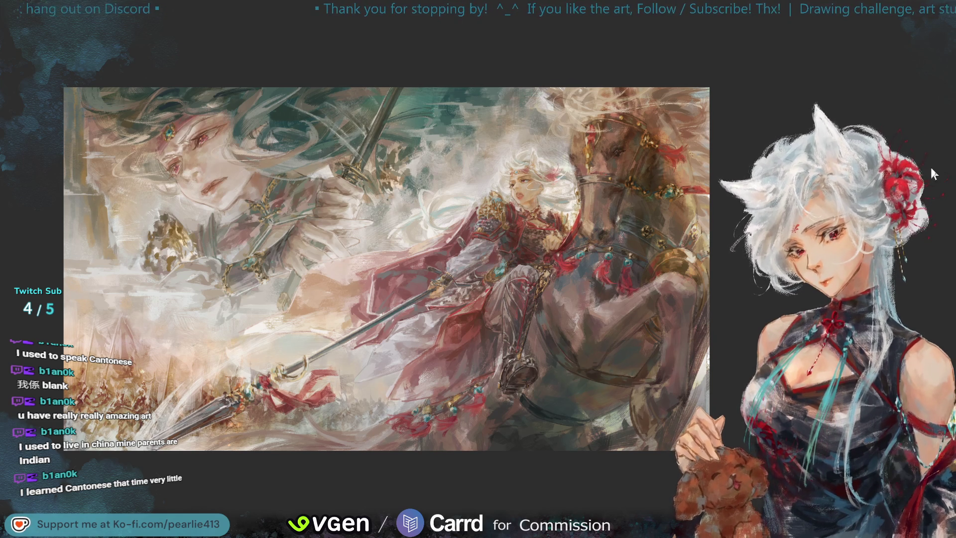
key("ctrl+plus")
key("ctrl+plus")
key("ctrl+plus")
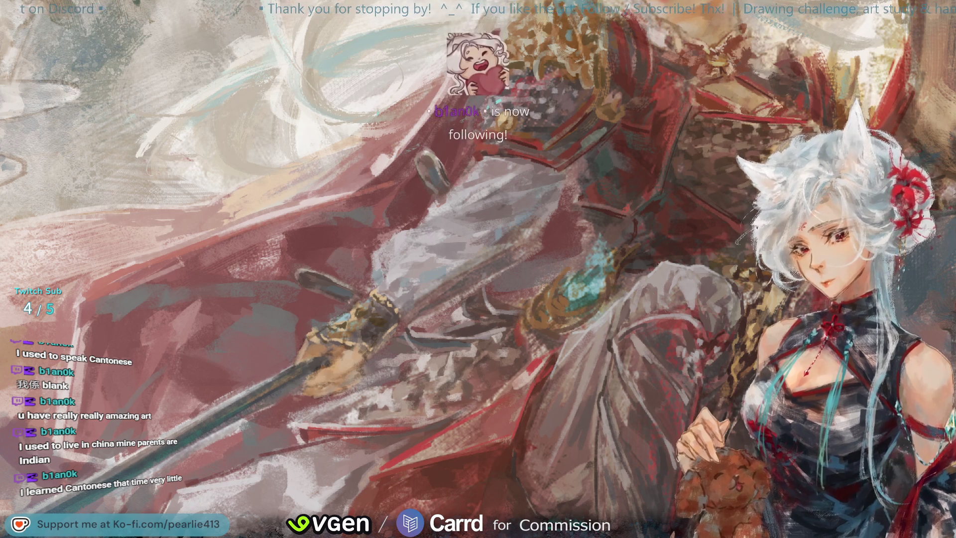
key("ctrl+0")
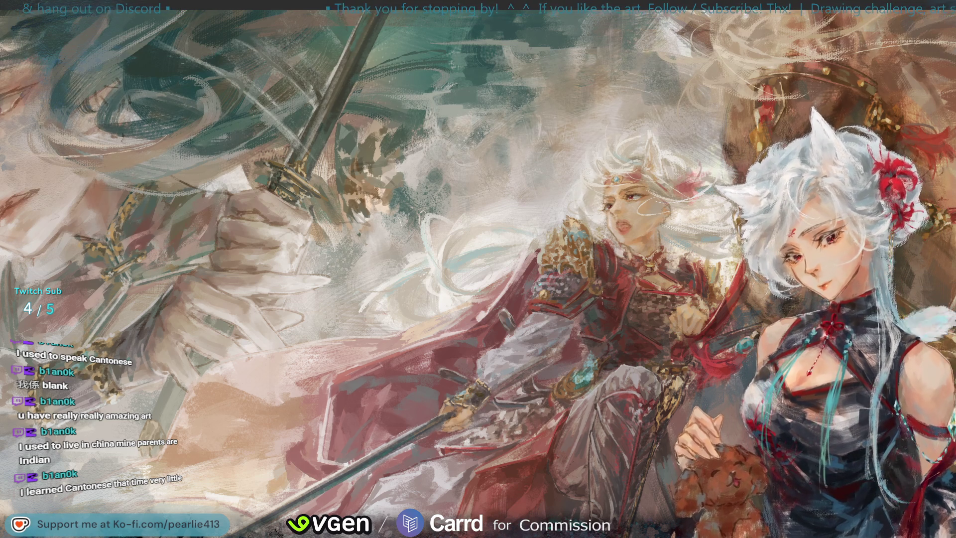
Step: Sample two colours near the rider's head for repainting her face and hair
left_click(589, 255, "alt")
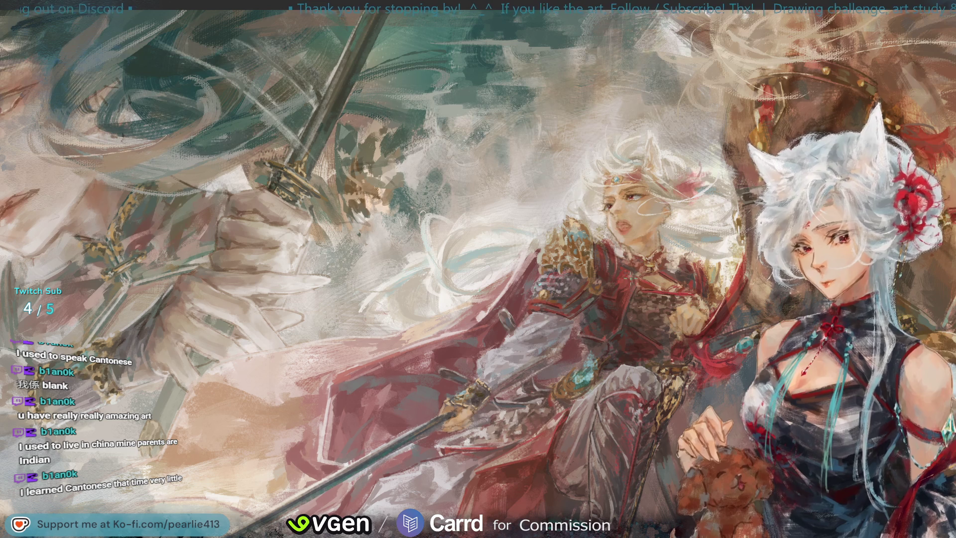
left_click(575, 226, "alt")
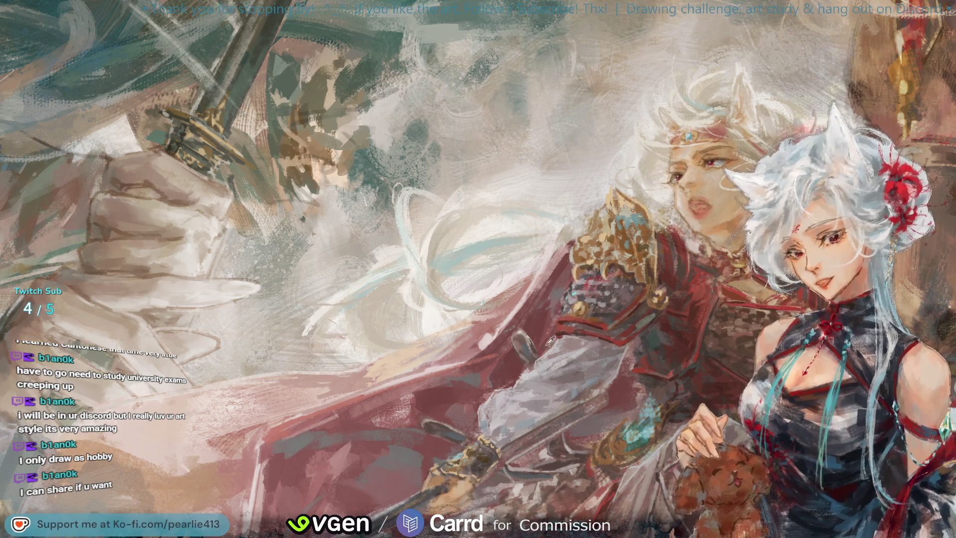
left_click(527, 361)
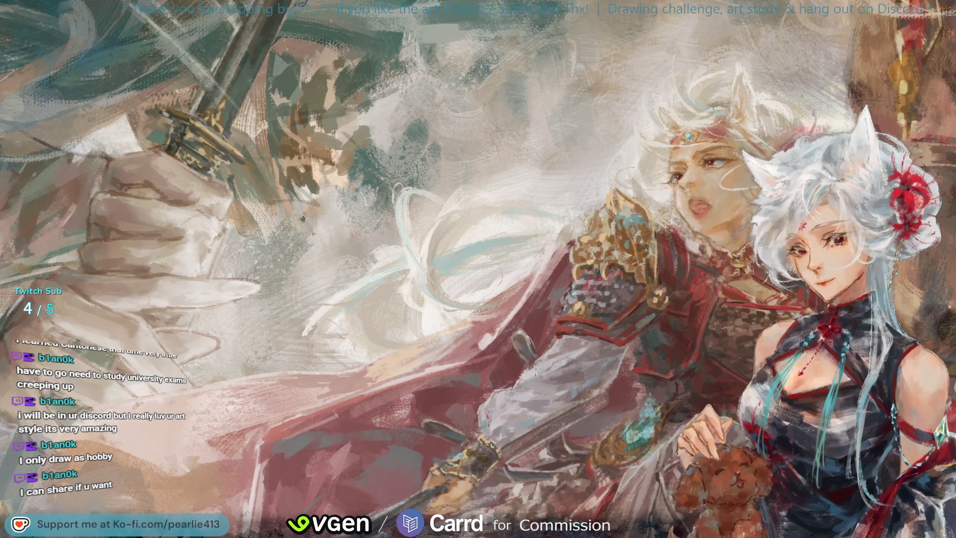
left_click(559, 349)
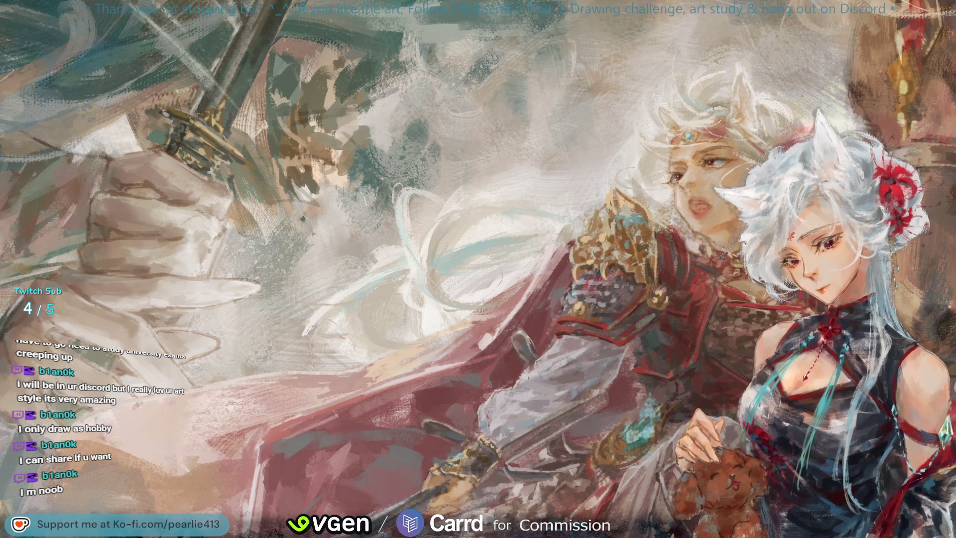
left_click(561, 349)
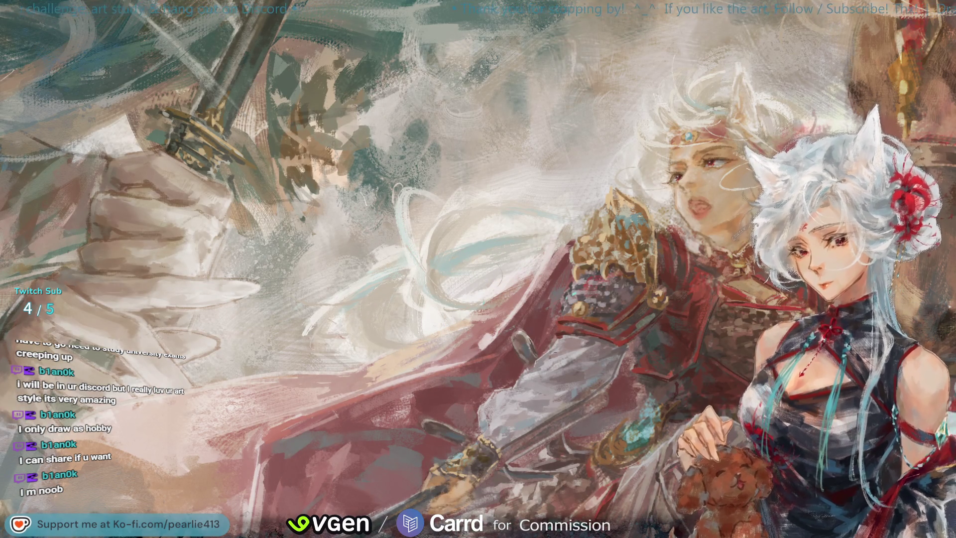
left_click(543, 362)
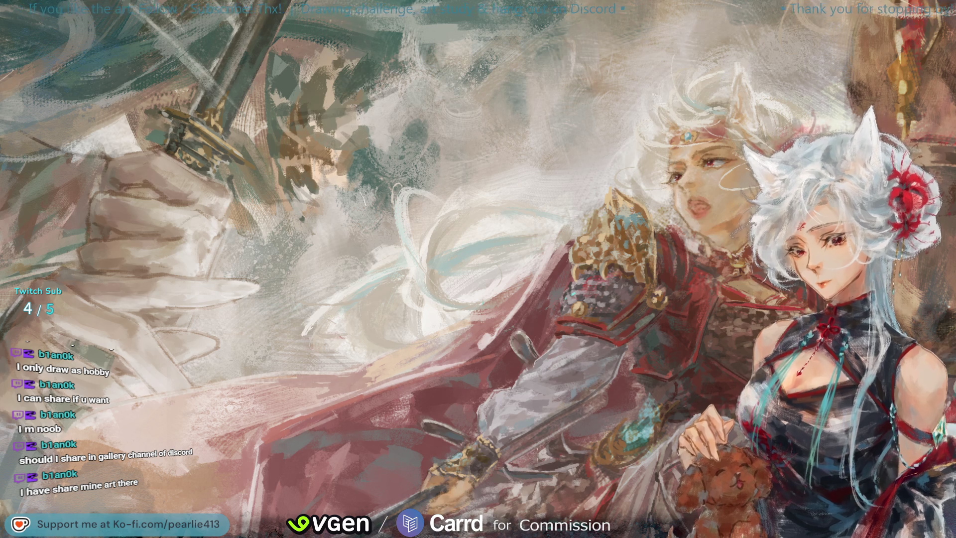
left_click(564, 454, "alt")
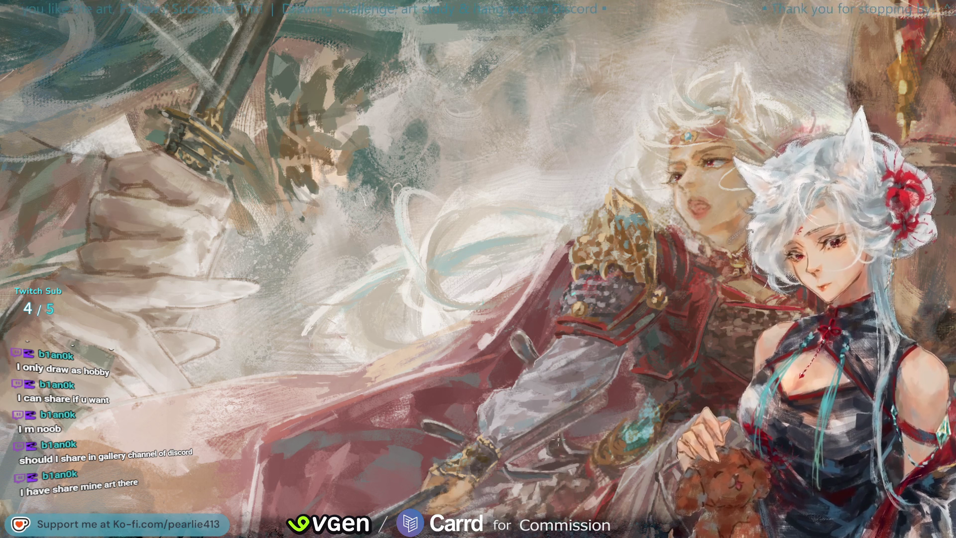
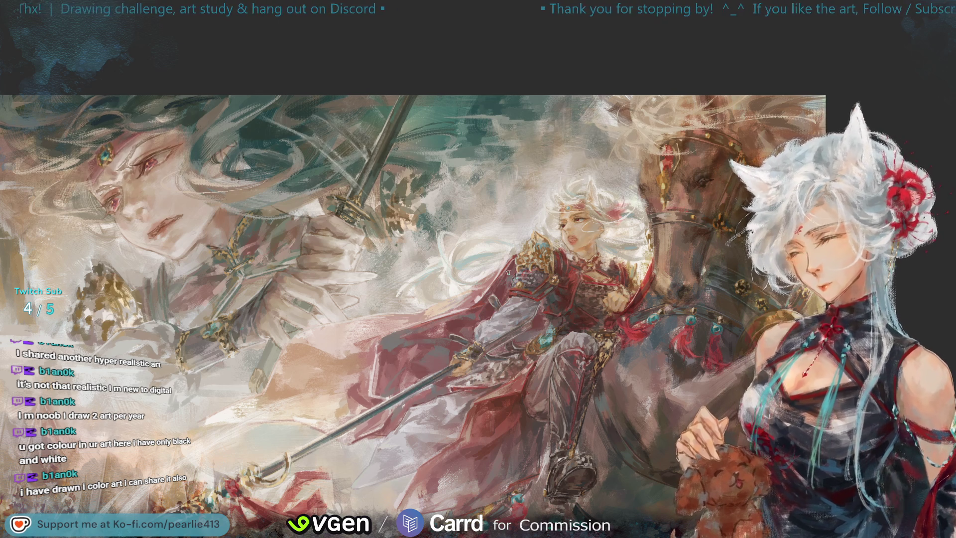
Step: Sample a colour from the painted rider and swordsman artwork with the eyedropper
left_click(392, 339)
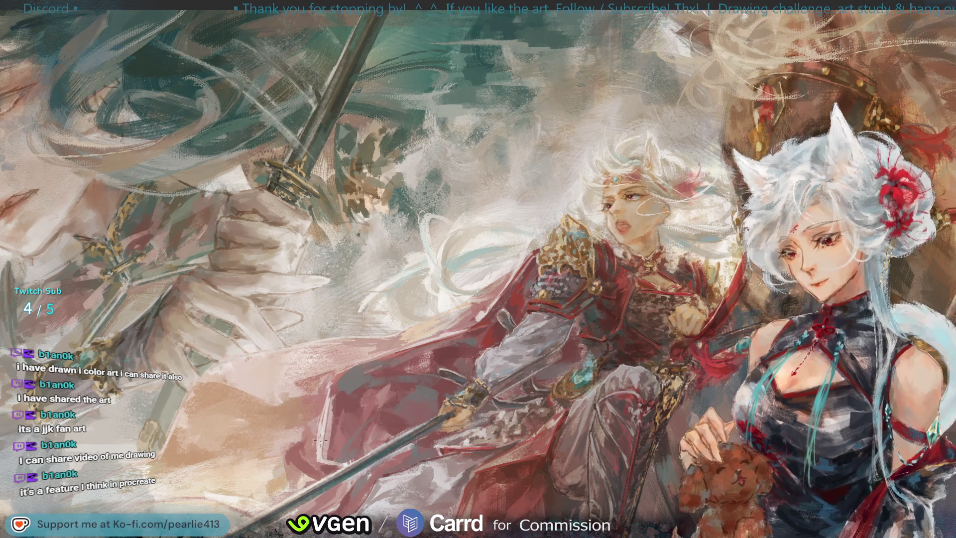
Step: Sample a pink tone from the painting, then fit the whole canvas to the window
left_click_drag(339, 385, 337, 438)
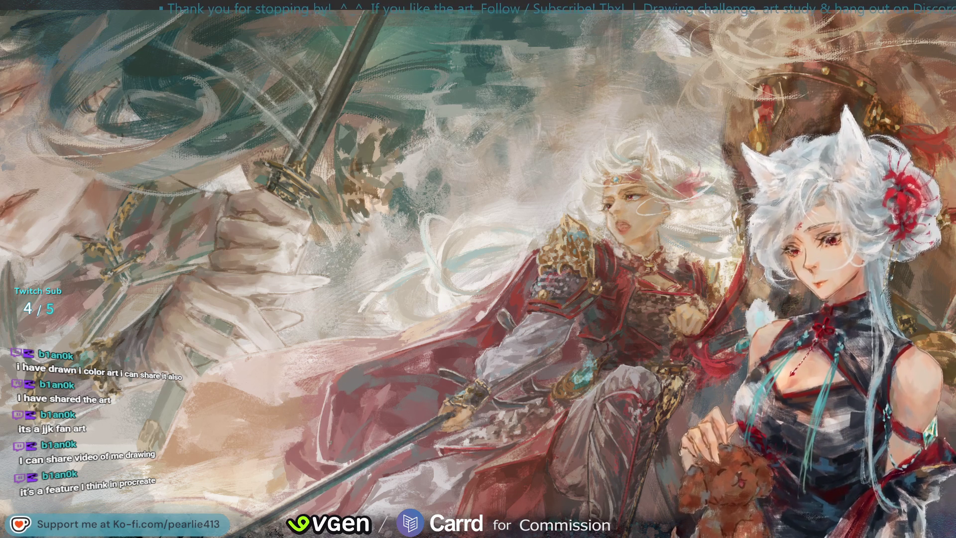
left_click_drag(337, 411, 337, 409)
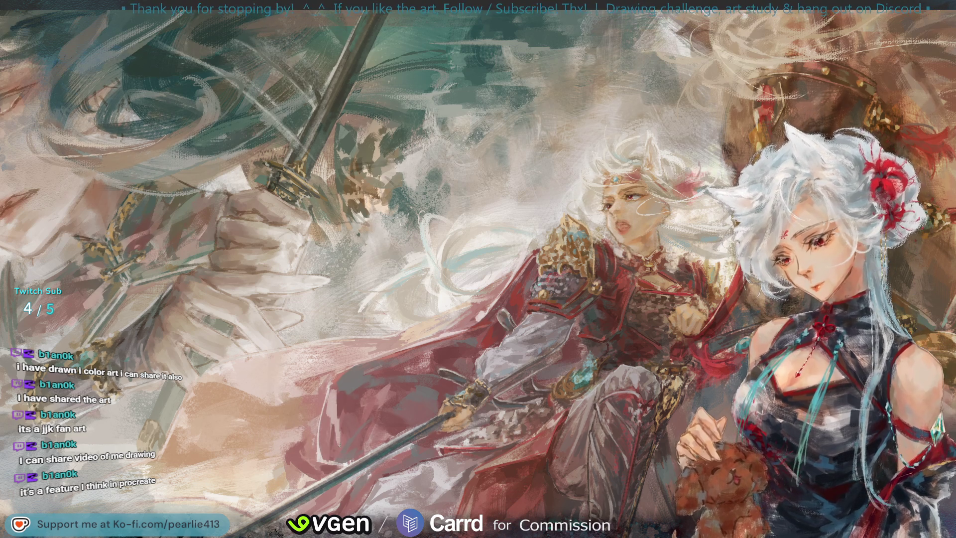
left_click_drag(333, 439, 334, 439)
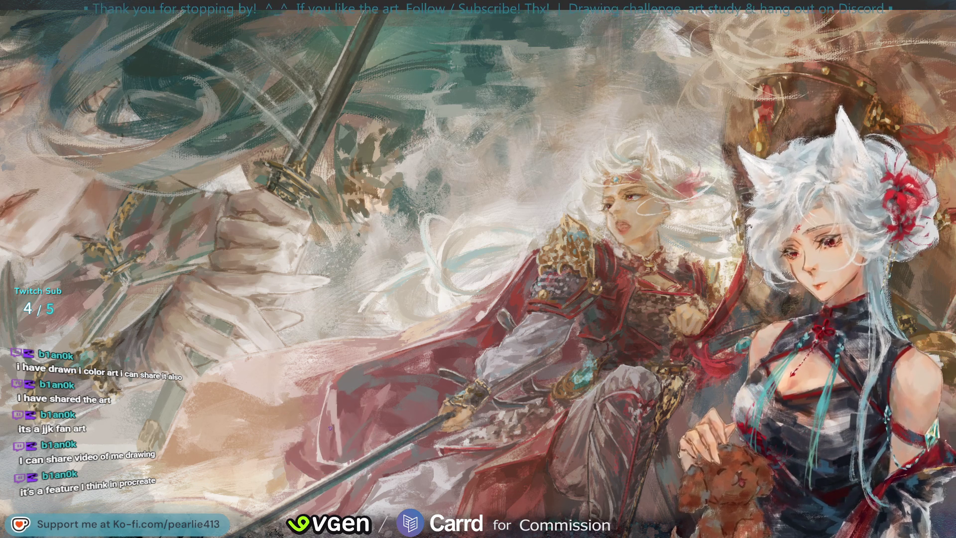
left_click_drag(343, 396, 341, 401)
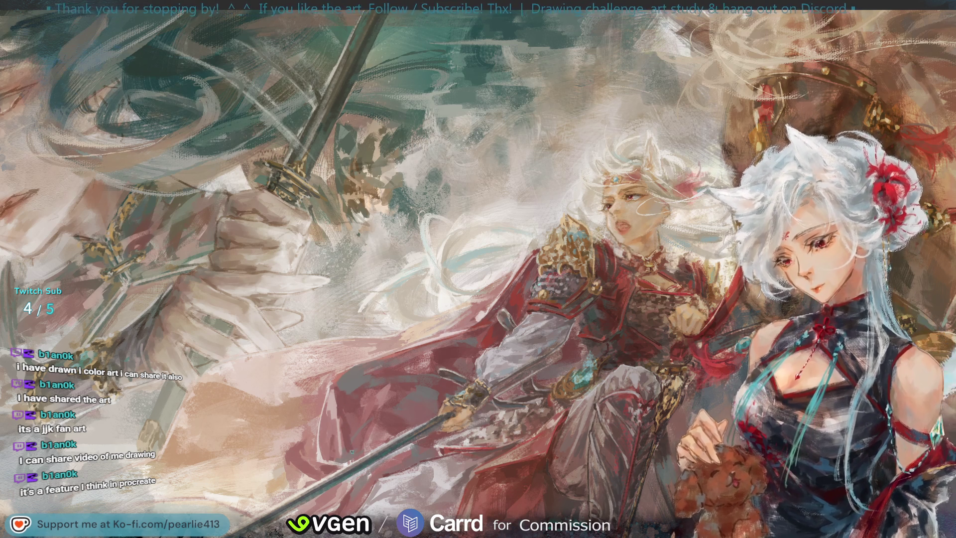
key("ctrl+0")
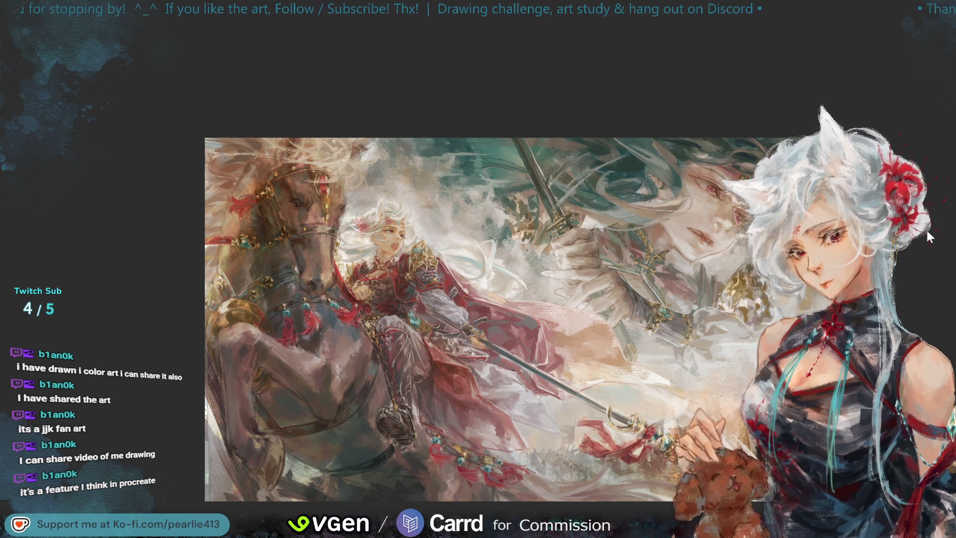
Step: Flip the canvas view horizontally and zoom in twice on the swordsman and rider
key("h")
key("ctrl+plus")
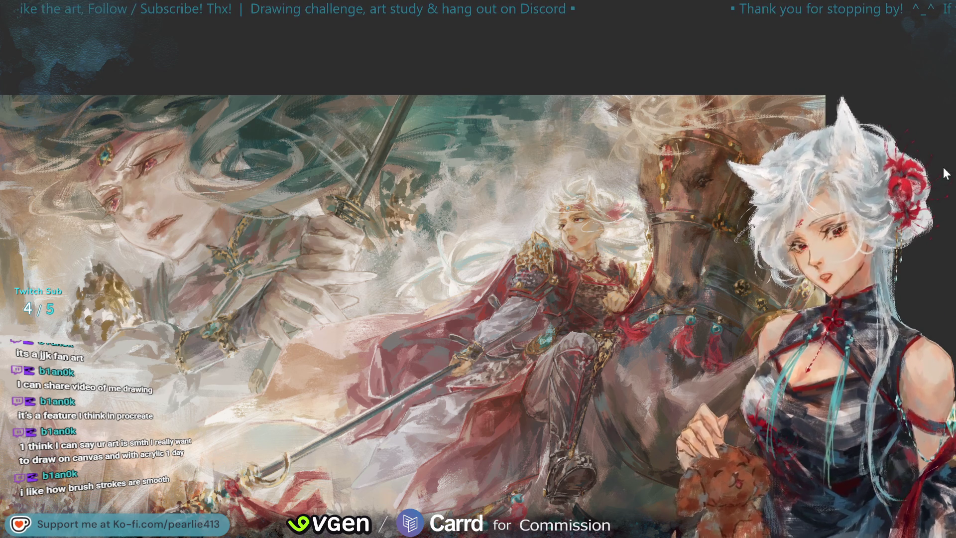
key("ctrl+plus")
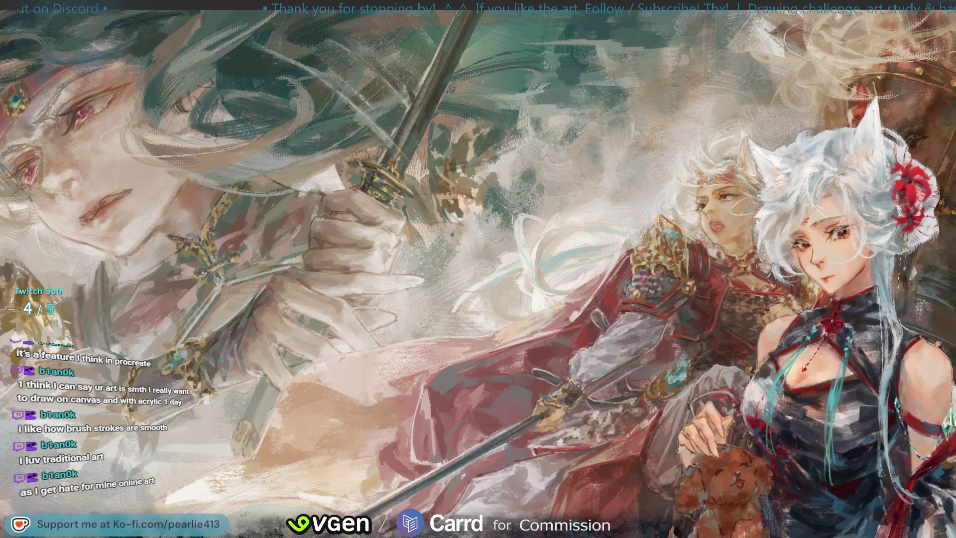
left_click(585, 293)
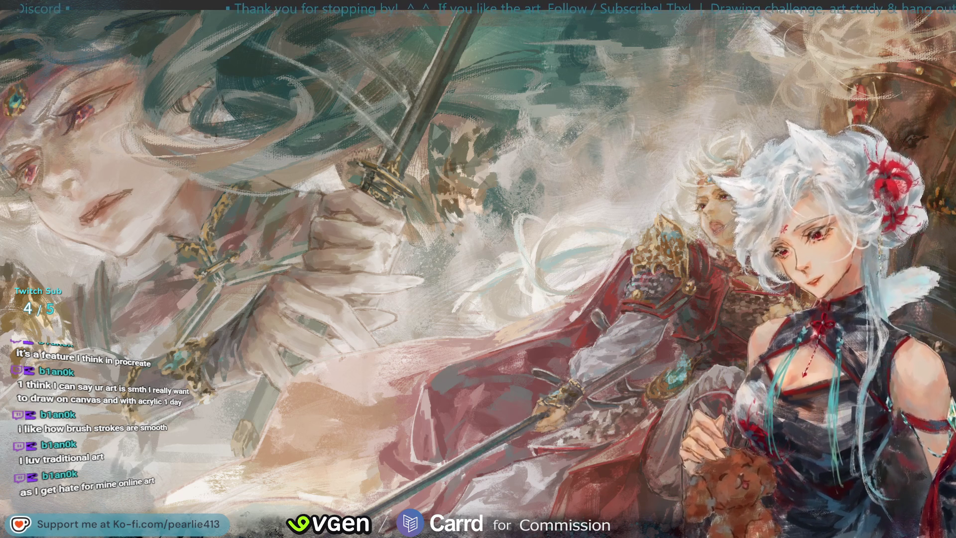